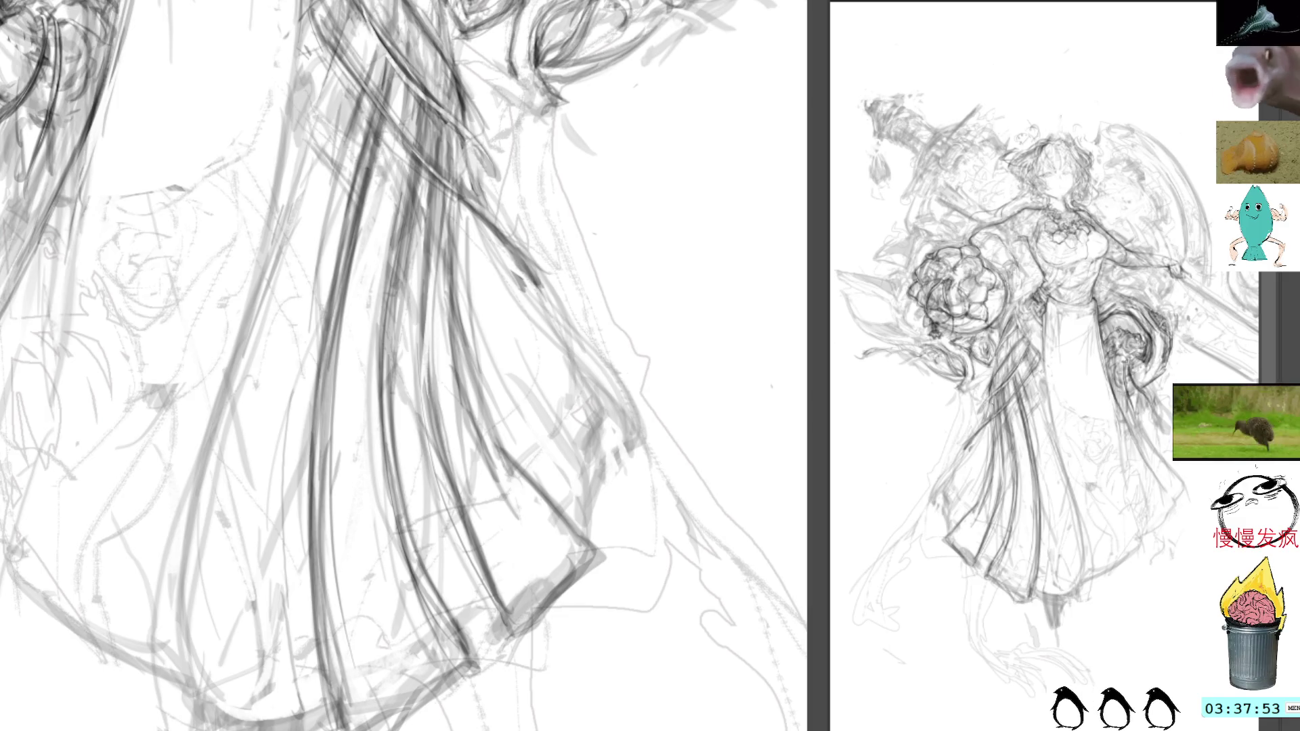
Darken the drapery folds across the skirt and near its hem with pencil strokes
mouse_move(471, 204)
mouse_down()
mouse_move(512, 297)
mouse_move(660, 450)
mouse_up()
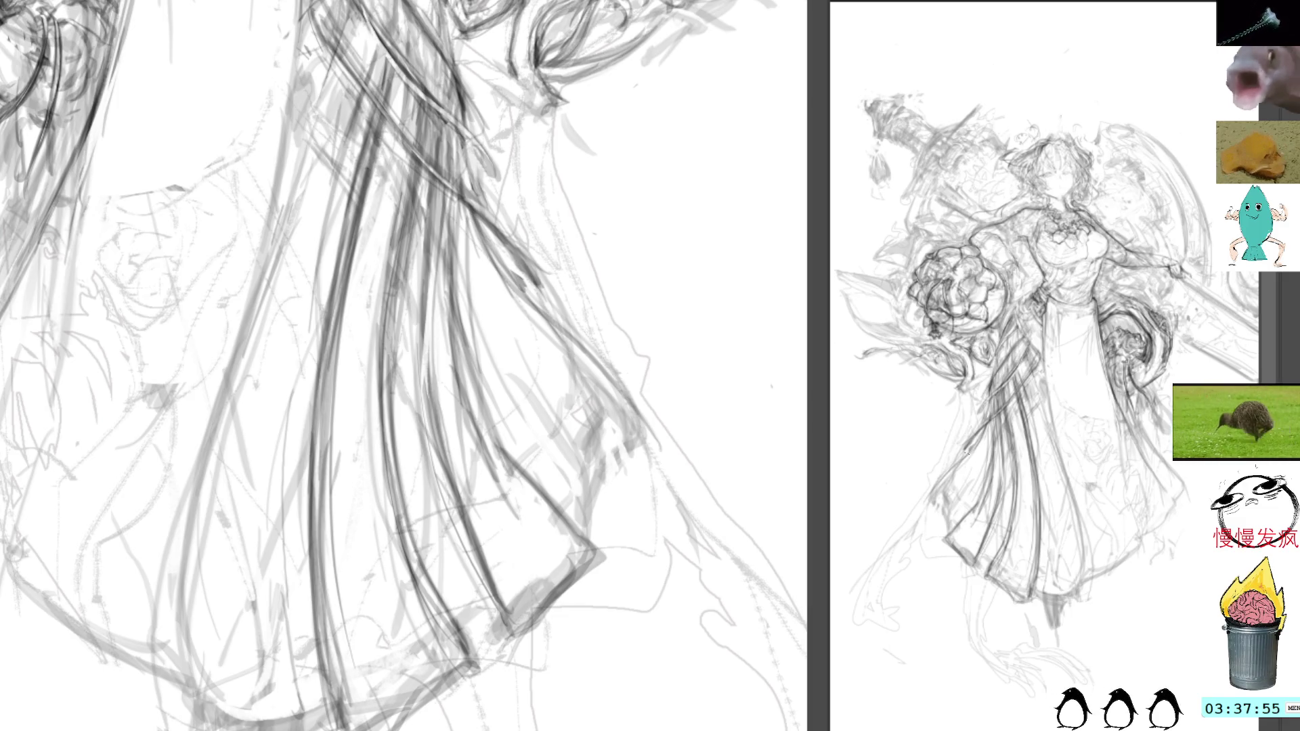
drag(470, 211, 646, 450)
drag(534, 306, 635, 457)
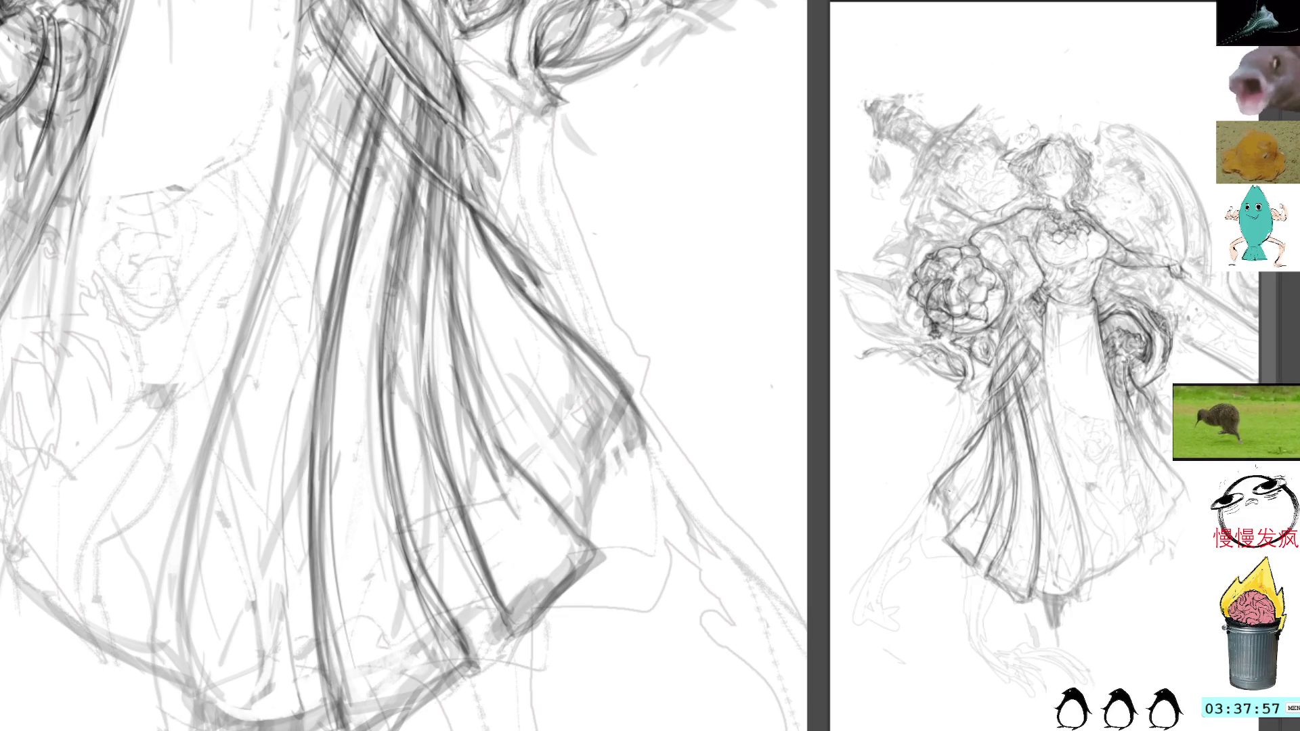
drag(568, 349, 660, 423)
drag(587, 443, 572, 484)
drag(525, 291, 646, 472)
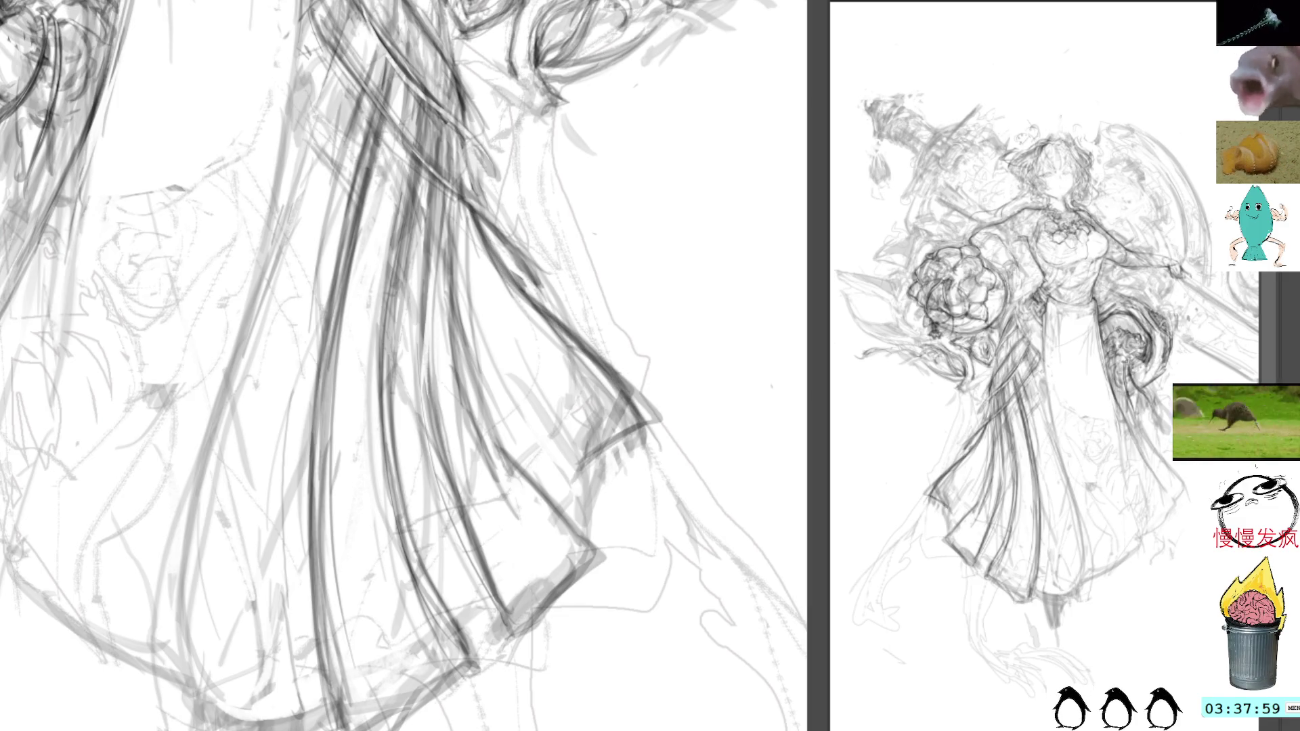
drag(574, 415, 581, 520)
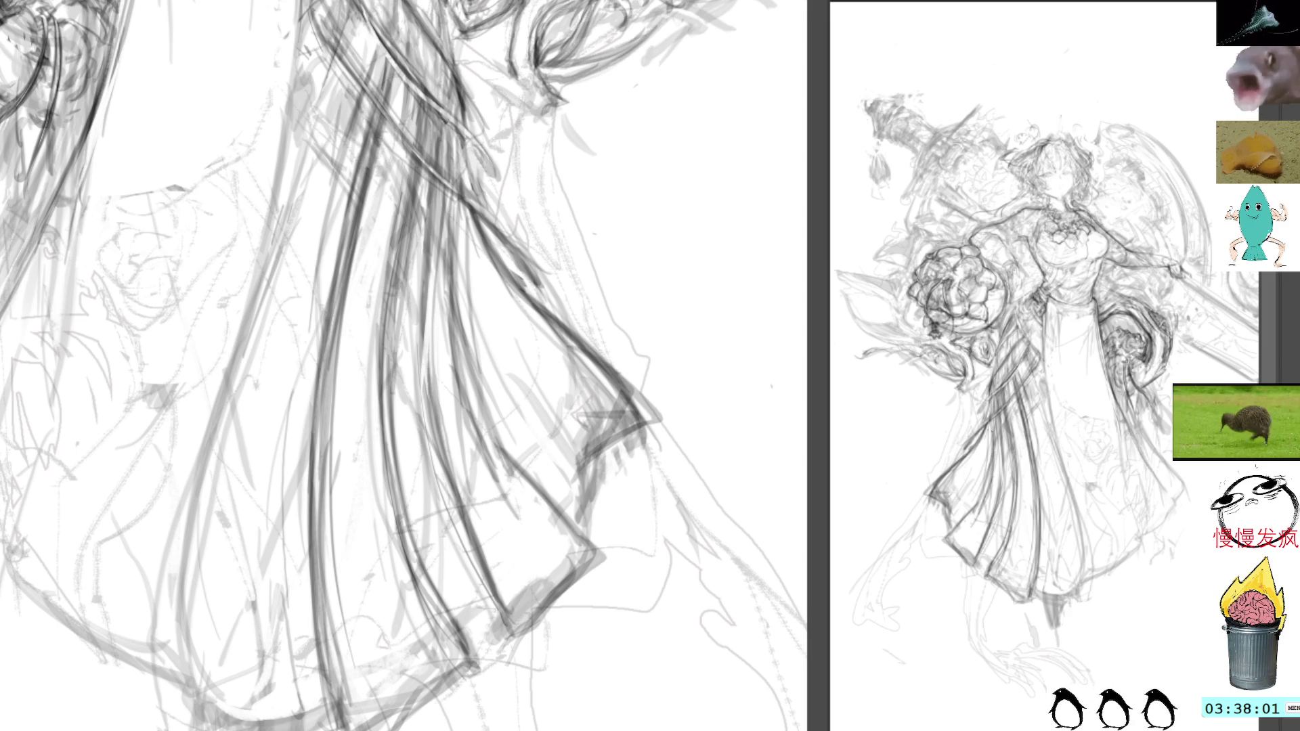
drag(469, 321, 561, 430)
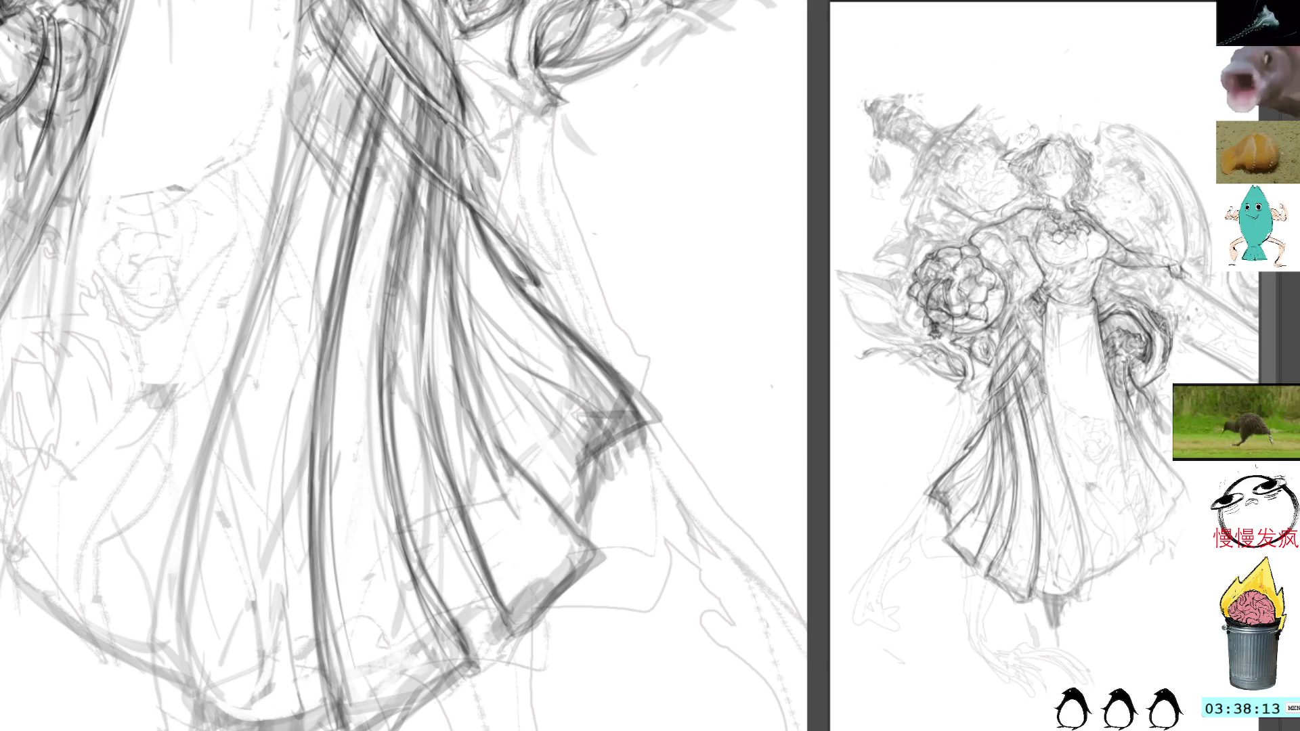
Lay long dark fold lines running down the length of the skirt
drag(328, 23, 298, 118)
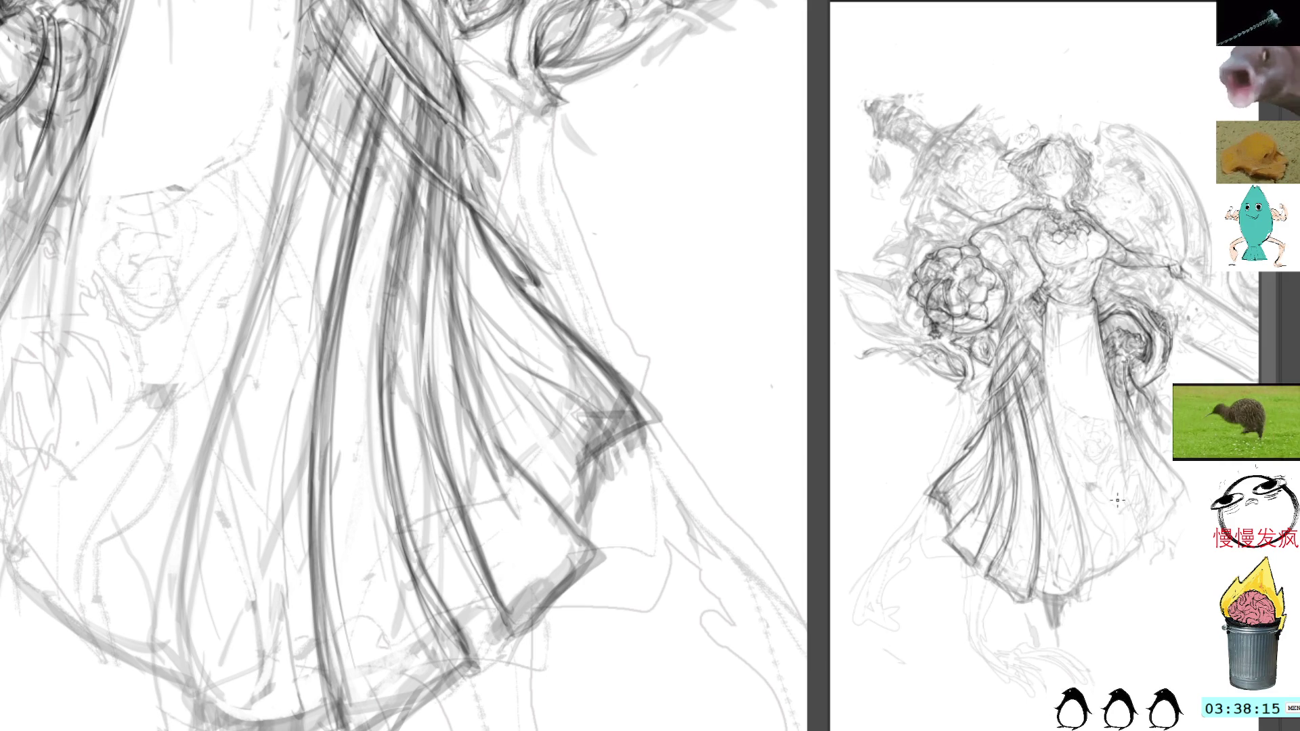
drag(291, 156, 264, 274)
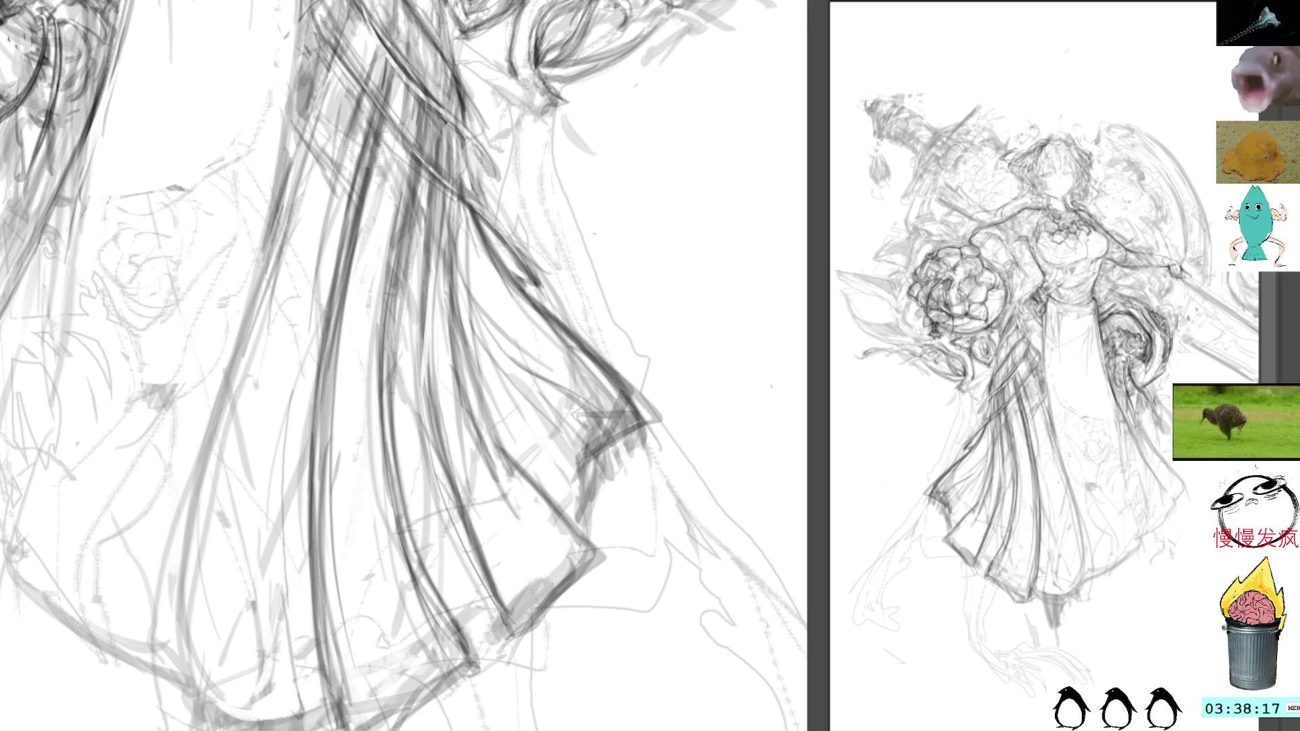
drag(296, 2, 242, 552)
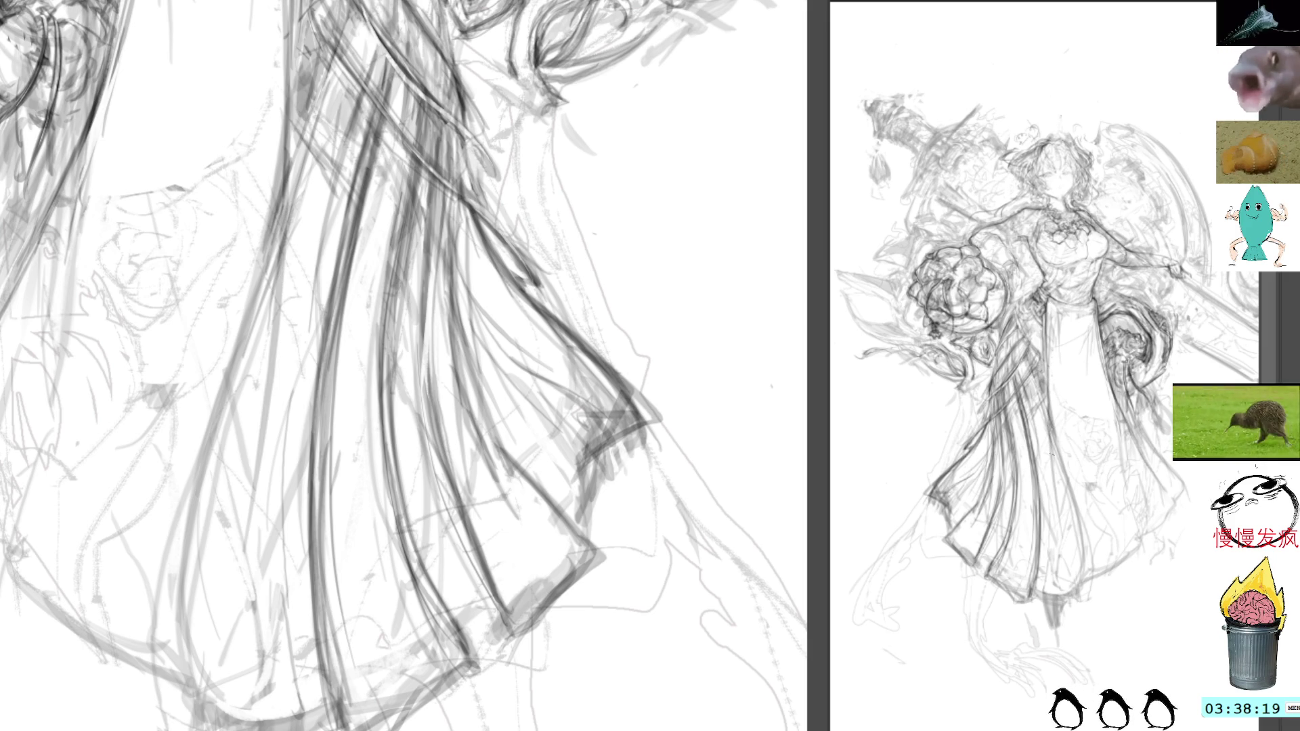
drag(298, 2, 196, 572)
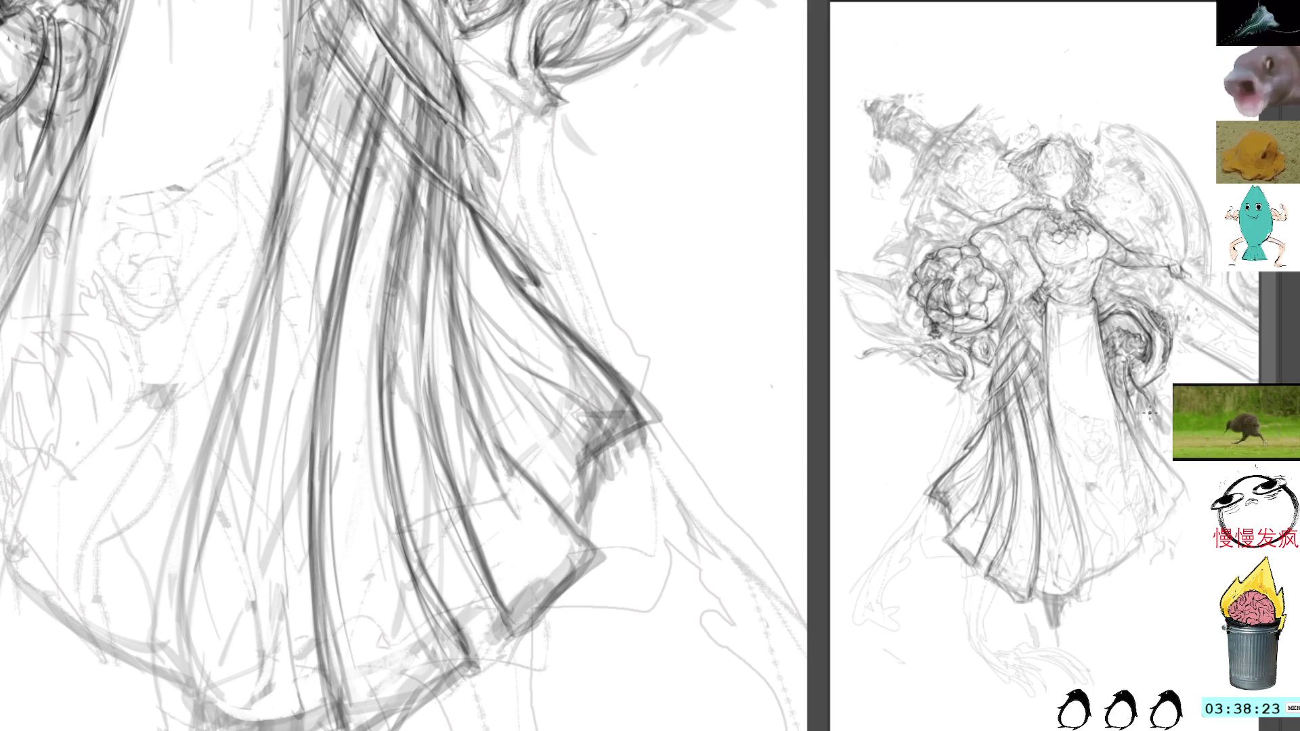
Add a grey stroke along the waist and lasso-clear stray marks beside the skirt
mouse_move(1168, 447)
mouse_down()
mouse_move(1188, 504)
mouse_move(1168, 473)
mouse_up()
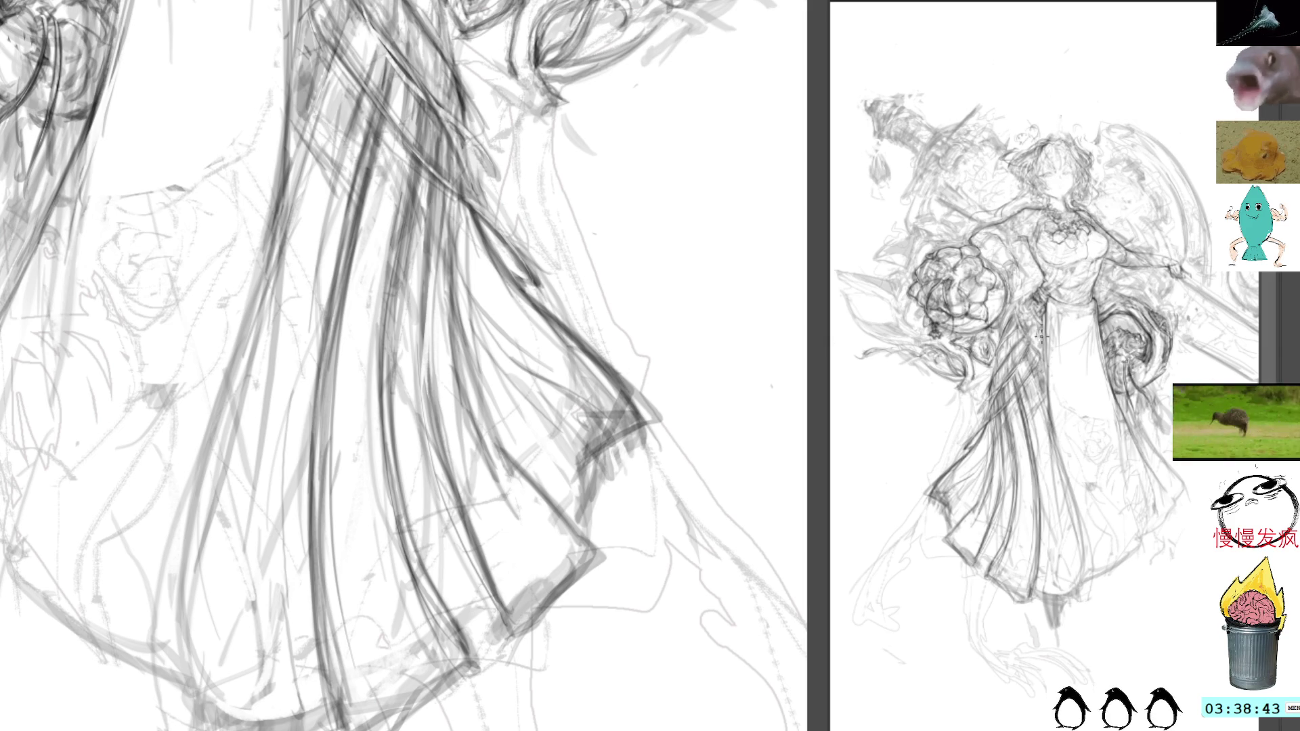
drag(1051, 304, 1073, 436)
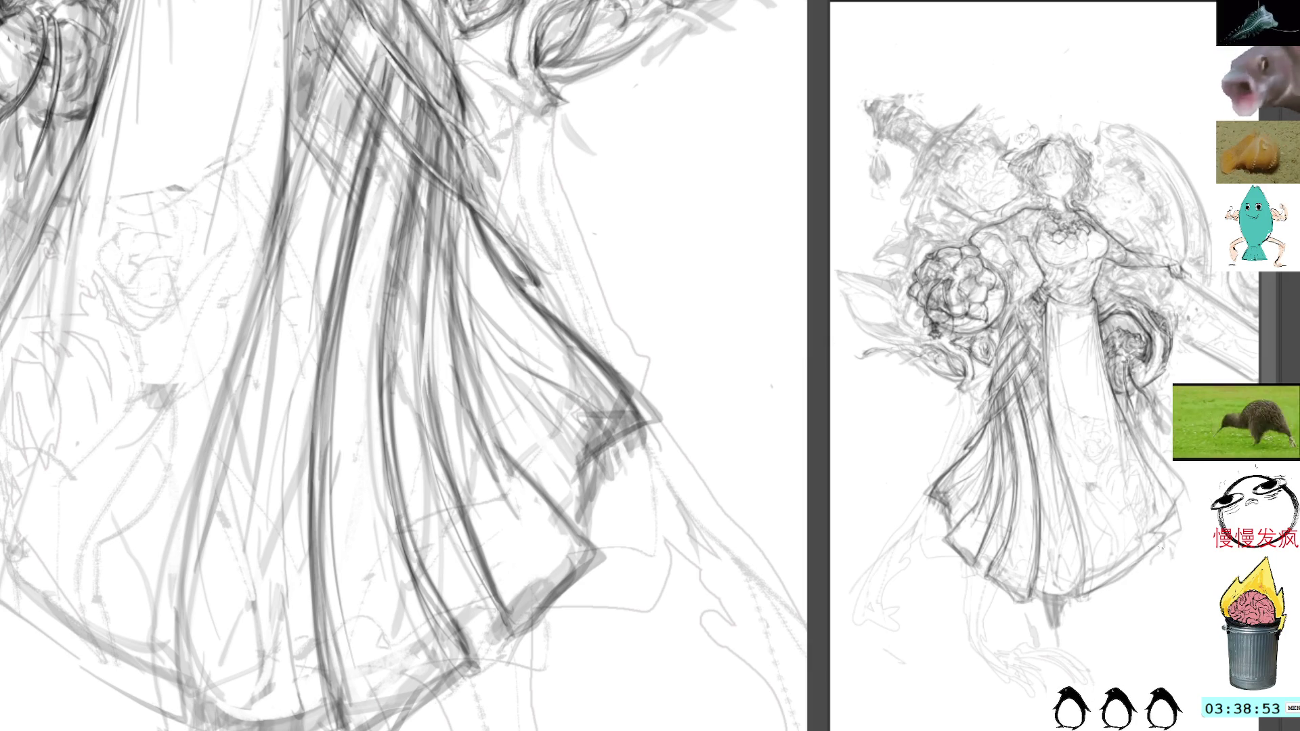
drag(1181, 511, 1158, 560)
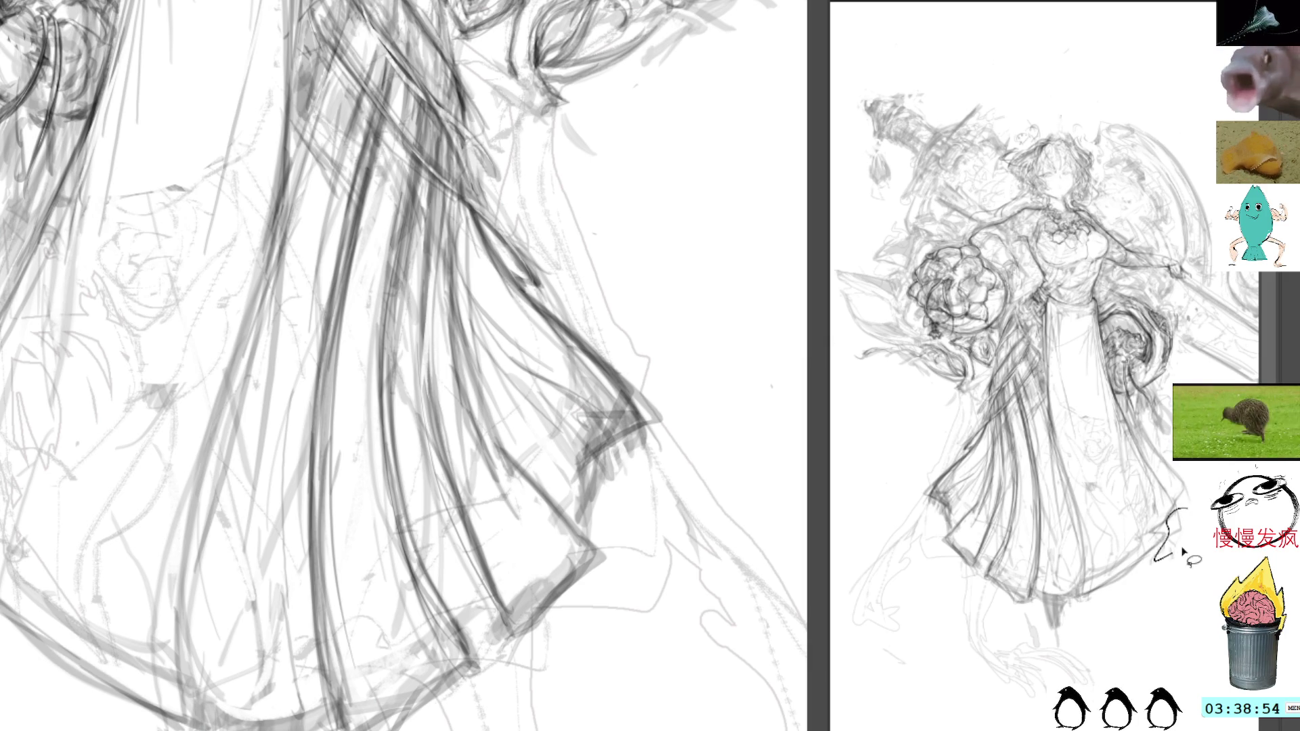
click(1162, 605)
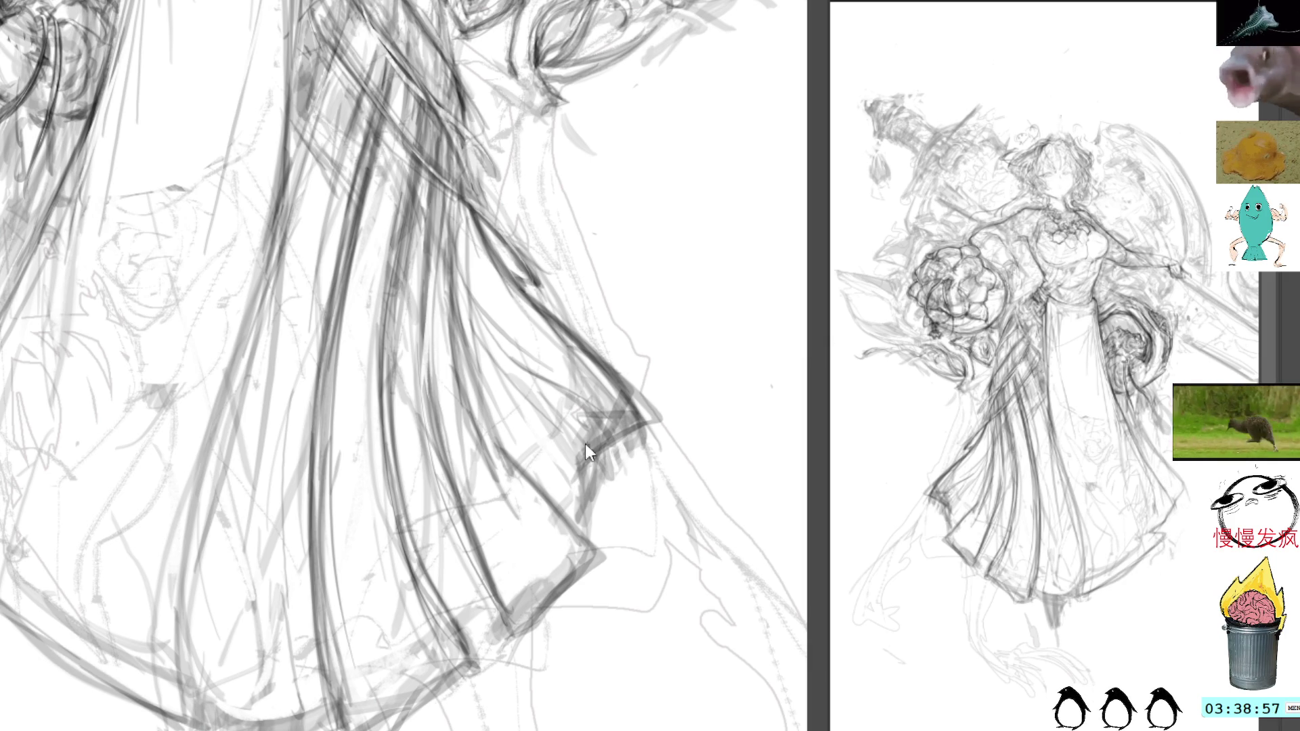
drag(593, 437, 563, 493)
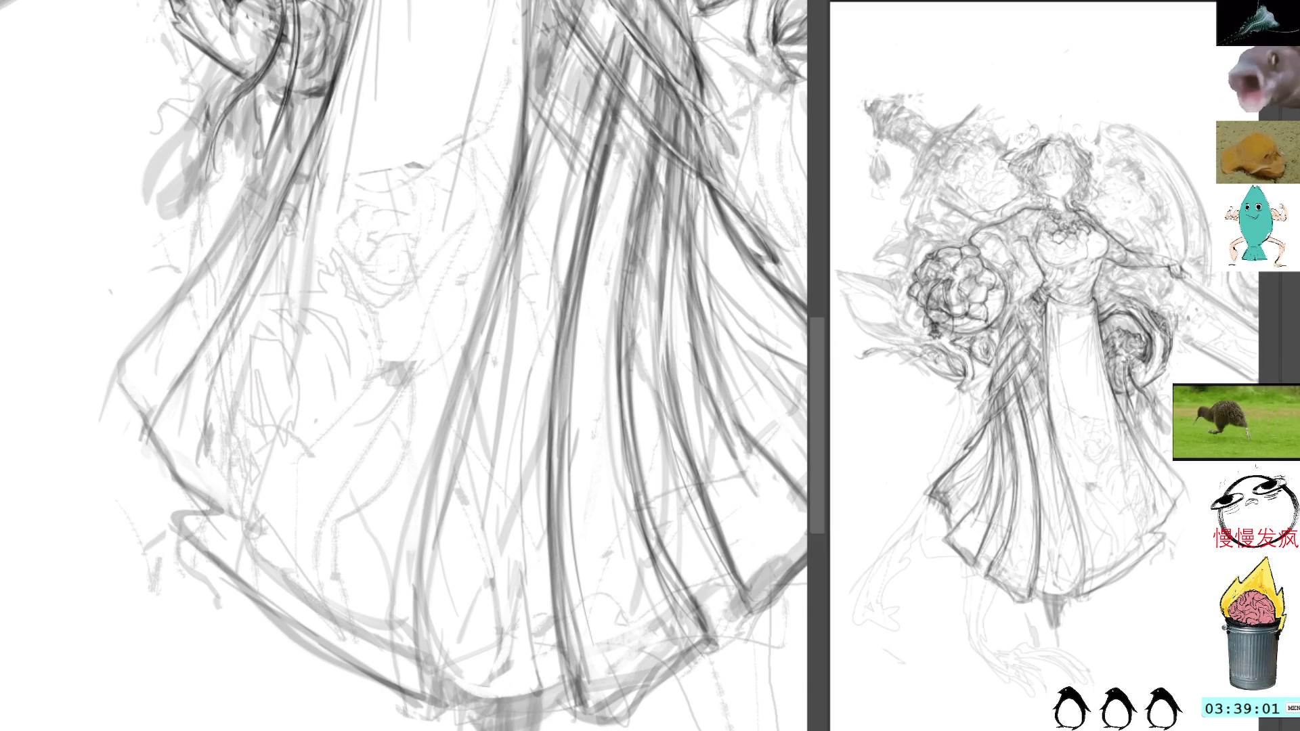
Transform the lasso-selected lower-right skirt strokes into a new shape, then deselect
mouse_move(1174, 539)
mouse_down()
mouse_move(1192, 522)
mouse_move(1152, 520)
mouse_move(1097, 623)
mouse_move(1169, 562)
mouse_move(1159, 420)
mouse_move(1155, 550)
mouse_up()
key(ctrl+t)
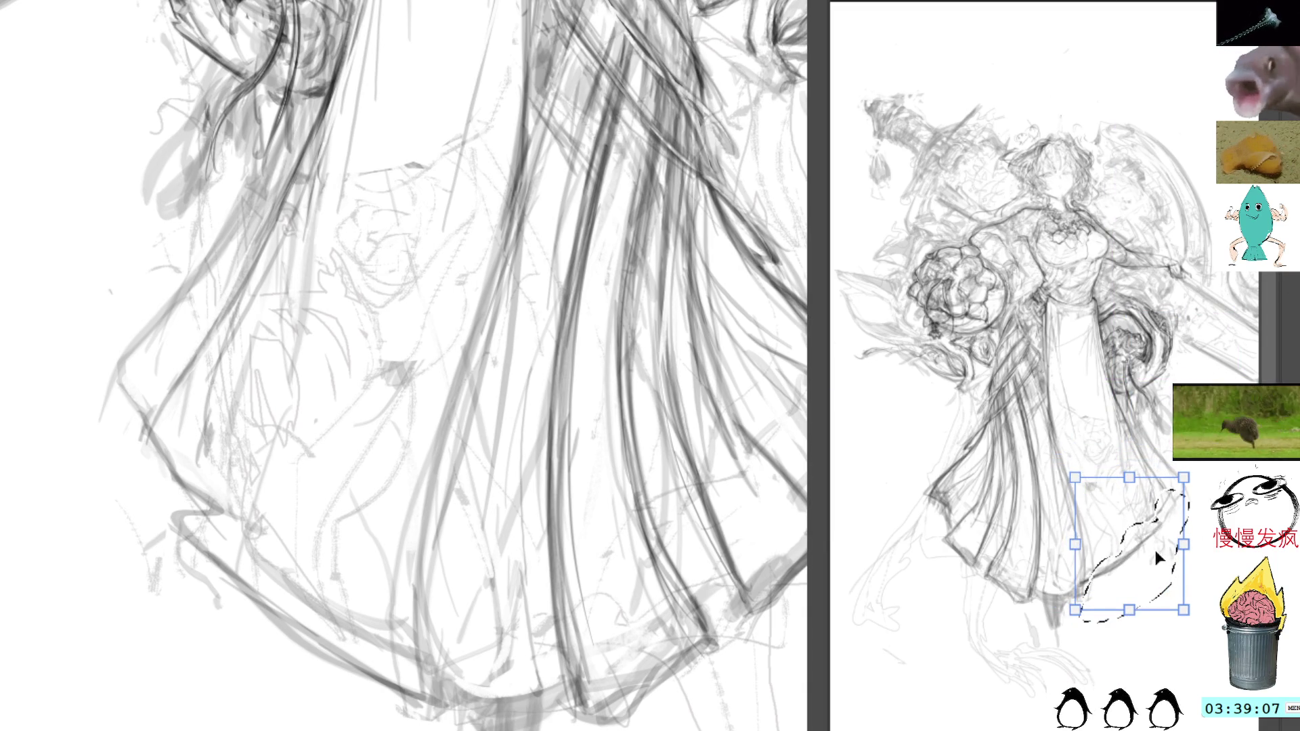
key(Return)
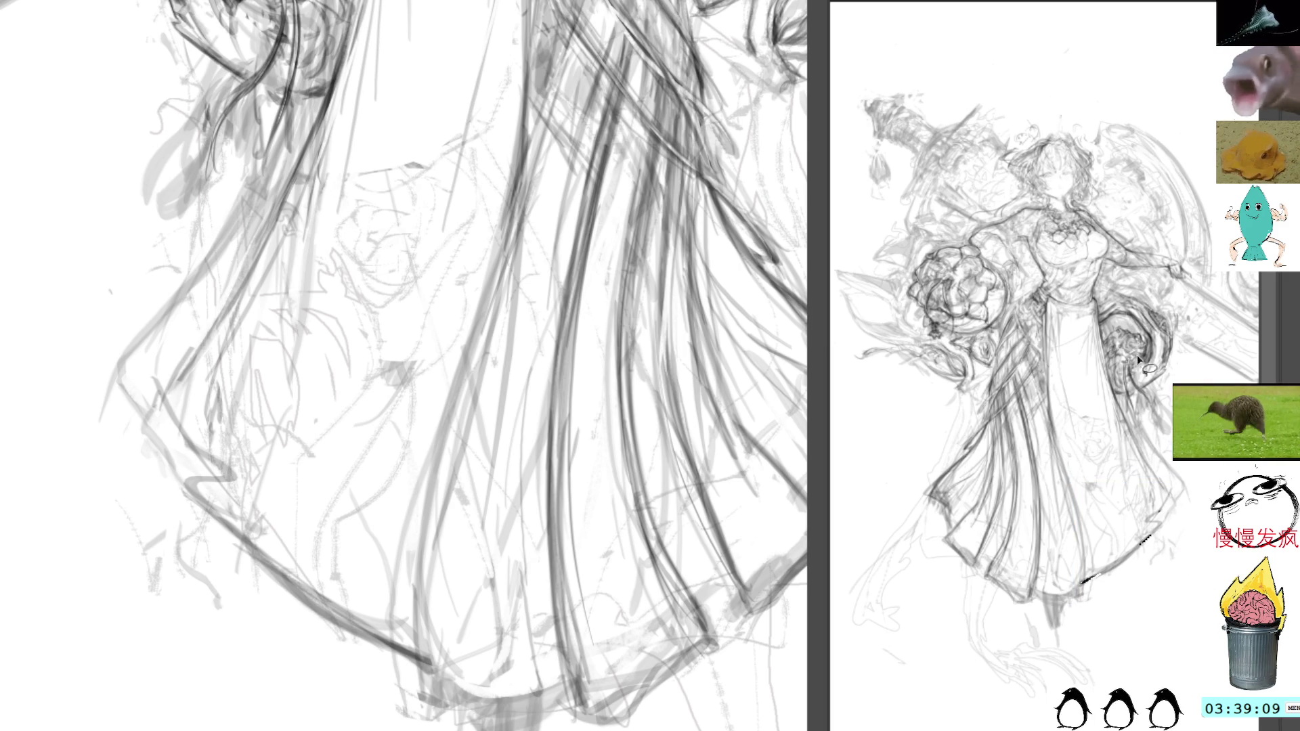
mouse_move(427, 663)
mouse_down()
mouse_move(172, 369)
mouse_move(160, 377)
mouse_move(273, 477)
mouse_up()
key(ctrl+d)
Erase the hem's upper stroke and redraw it darker and cleaner
drag(183, 482, 297, 599)
drag(233, 532, 324, 606)
mouse_move(221, 507)
mouse_down()
mouse_move(252, 529)
mouse_move(187, 495)
mouse_move(132, 433)
mouse_move(119, 387)
mouse_up()
On a tilted canvas, go over the dress's outer edge line three times
mouse_move(243, 275)
mouse_down()
mouse_move(342, 23)
mouse_move(313, 398)
mouse_move(530, 255)
mouse_up()
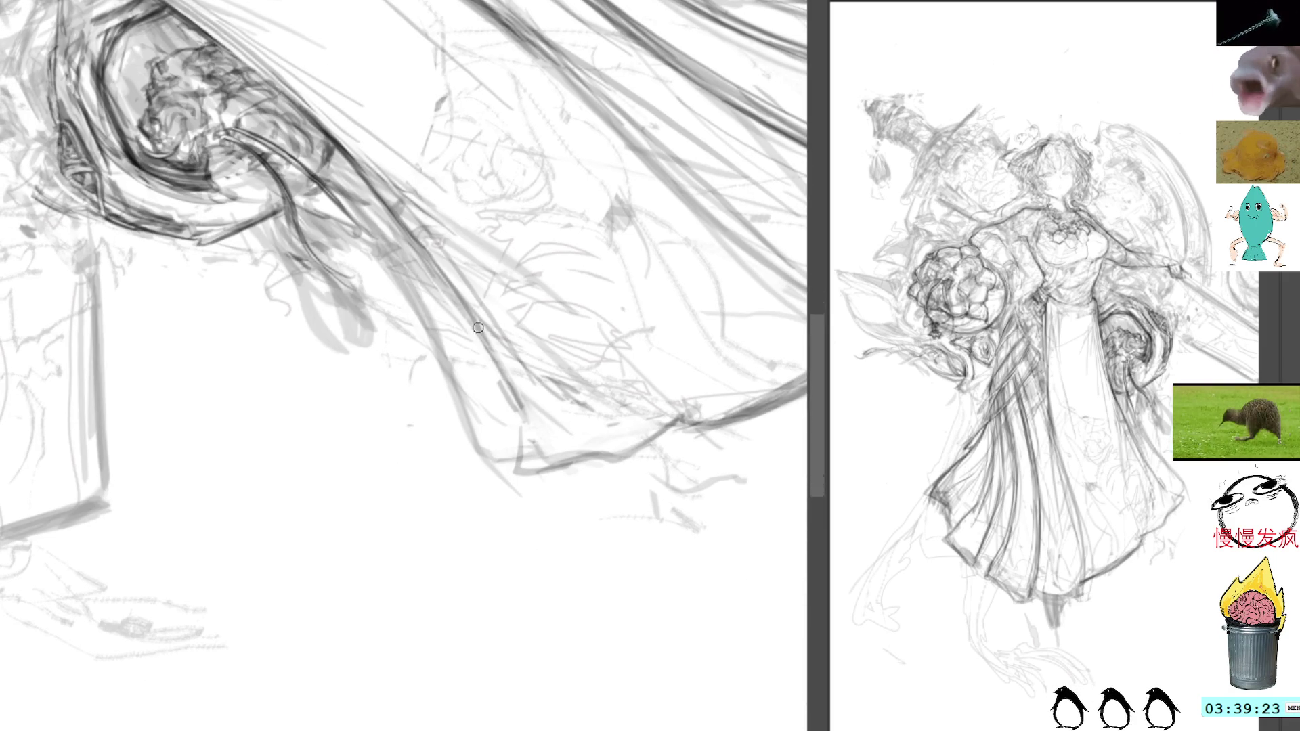
drag(431, 245, 518, 437)
drag(468, 287, 518, 440)
mouse_move(474, 312)
mouse_down()
mouse_move(518, 478)
mouse_move(516, 406)
mouse_up()
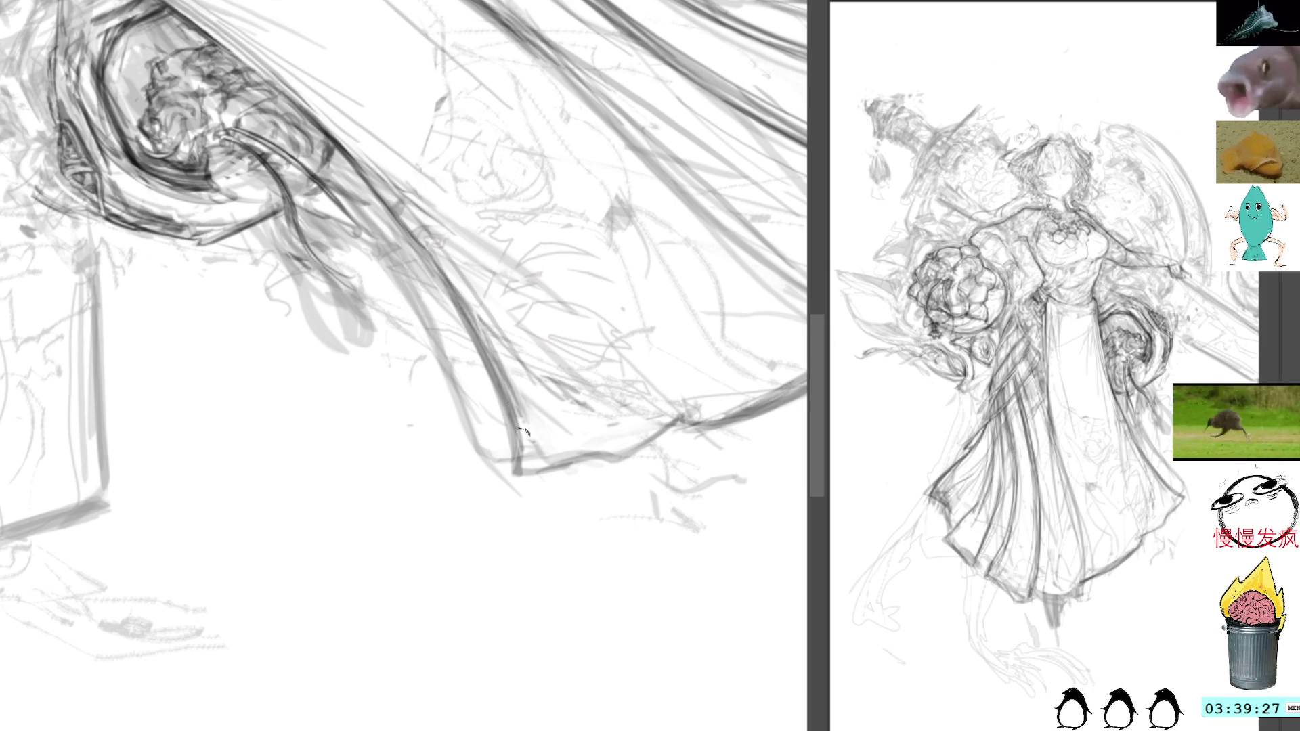
Add dark strokes along the dress edge down to its lower end
drag(670, 93, 582, 260)
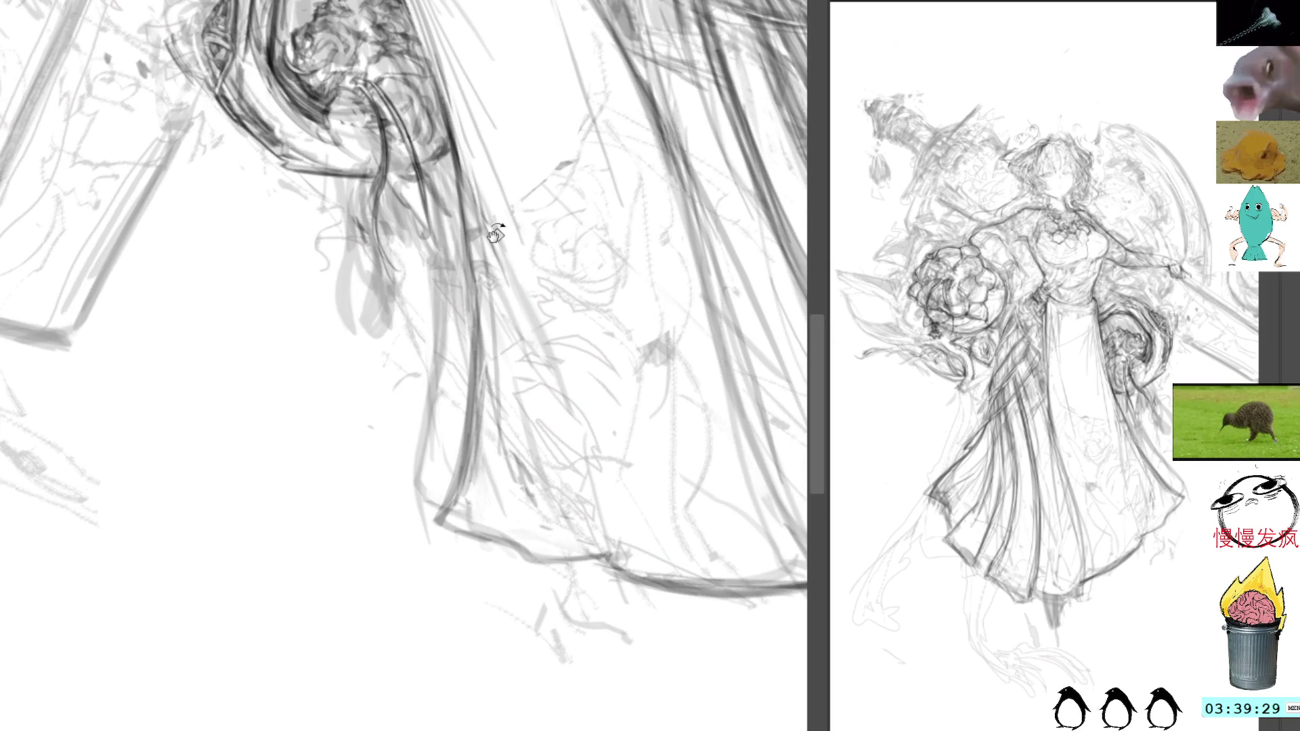
drag(509, 293, 539, 360)
drag(504, 258, 568, 409)
drag(535, 348, 565, 452)
drag(548, 403, 592, 540)
drag(572, 467, 606, 545)
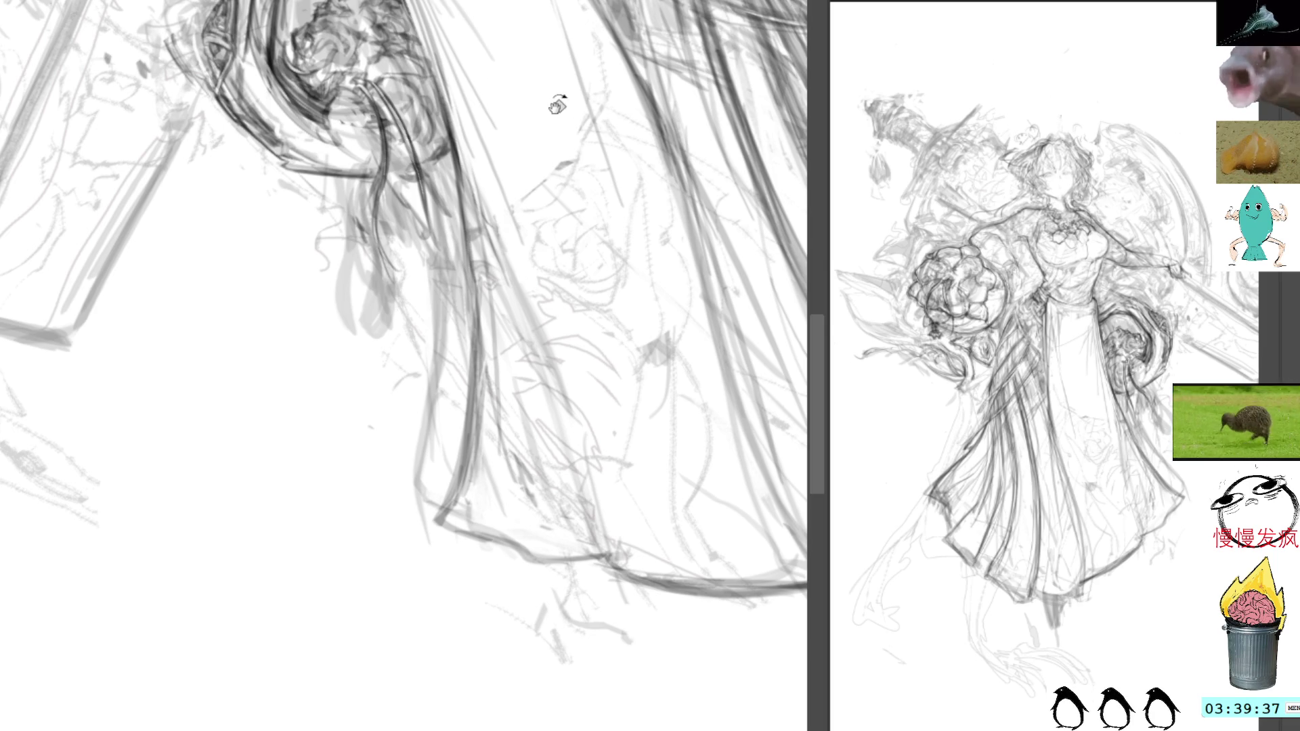
key(4)
mouse_move(665, 392)
mouse_down()
mouse_move(543, 407)
mouse_move(580, 406)
mouse_move(677, 551)
mouse_up()
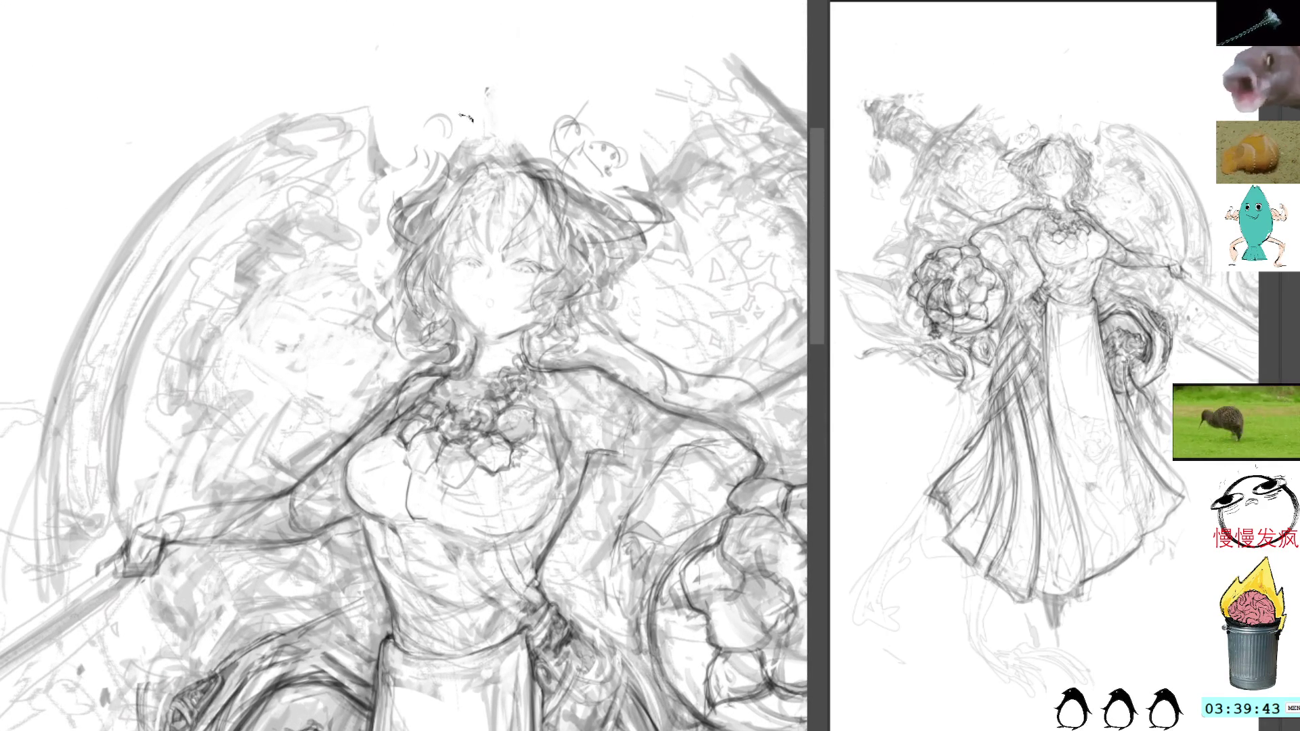
Zoom into the face and sharpen the lines of the left and right eyes
scroll(467, 237, up, 5)
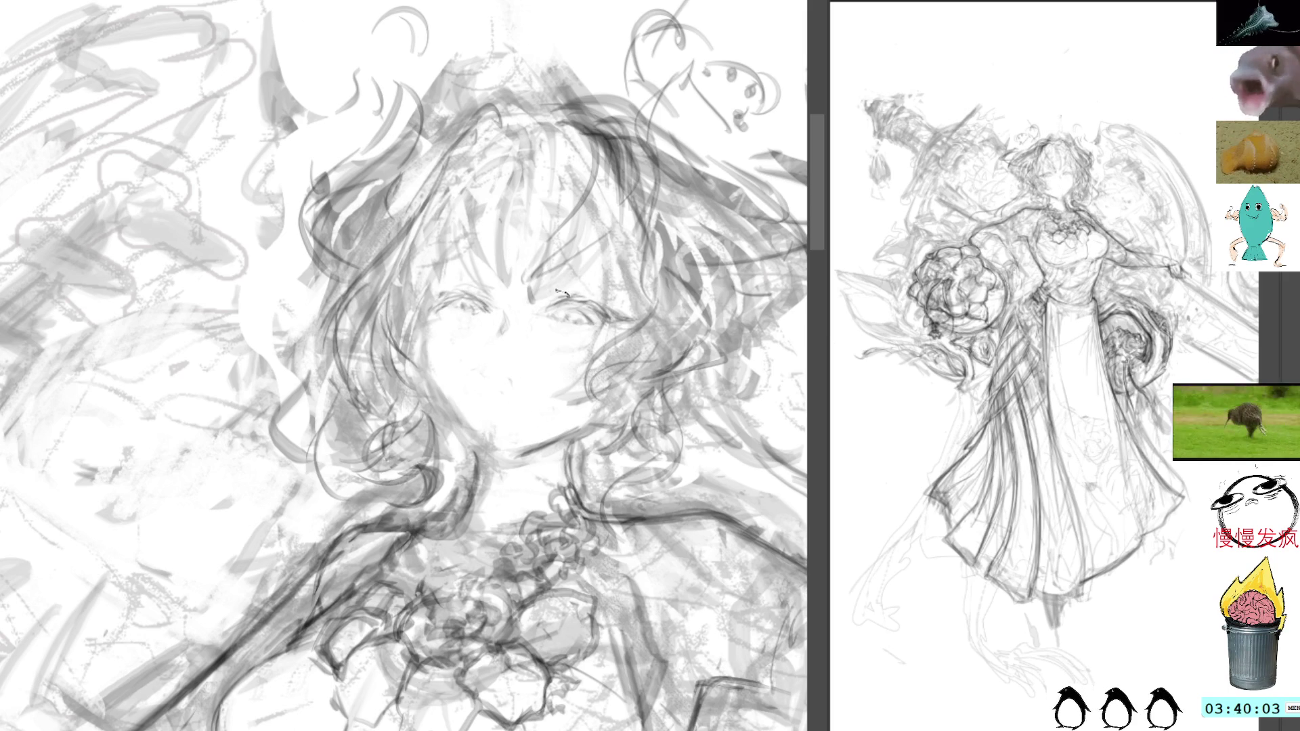
mouse_move(465, 316)
mouse_down()
mouse_move(455, 317)
mouse_move(478, 312)
mouse_up()
mouse_move(581, 308)
mouse_down()
mouse_move(566, 316)
mouse_move(576, 319)
mouse_up()
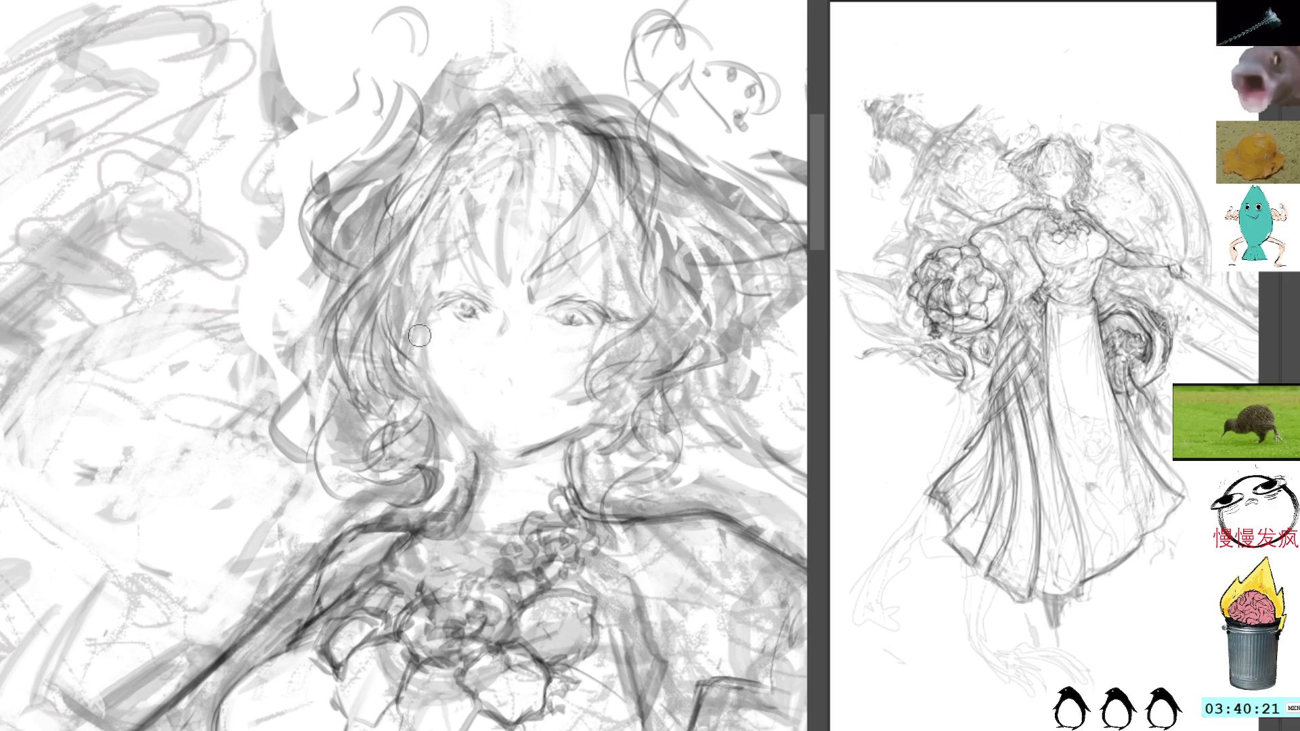
Redraw the left cheek contour and strengthen the jaw and chin line
drag(413, 333, 432, 382)
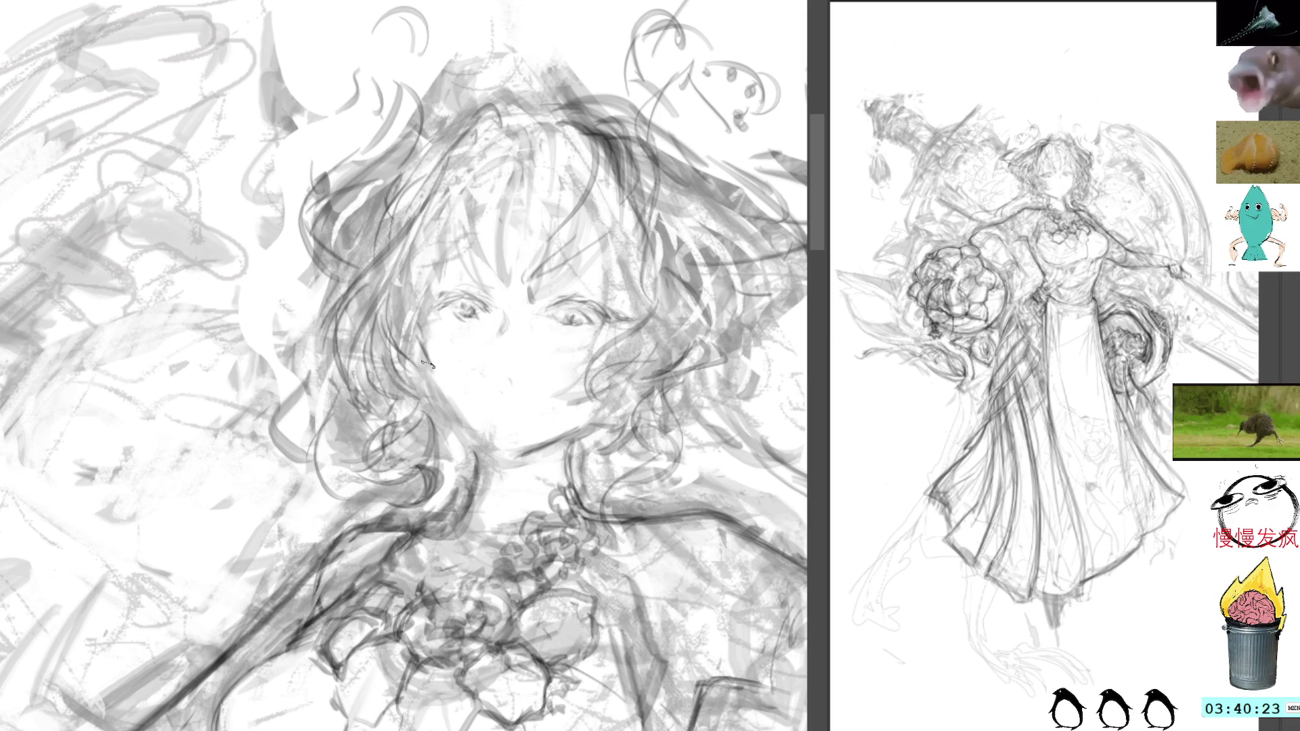
drag(420, 337, 433, 387)
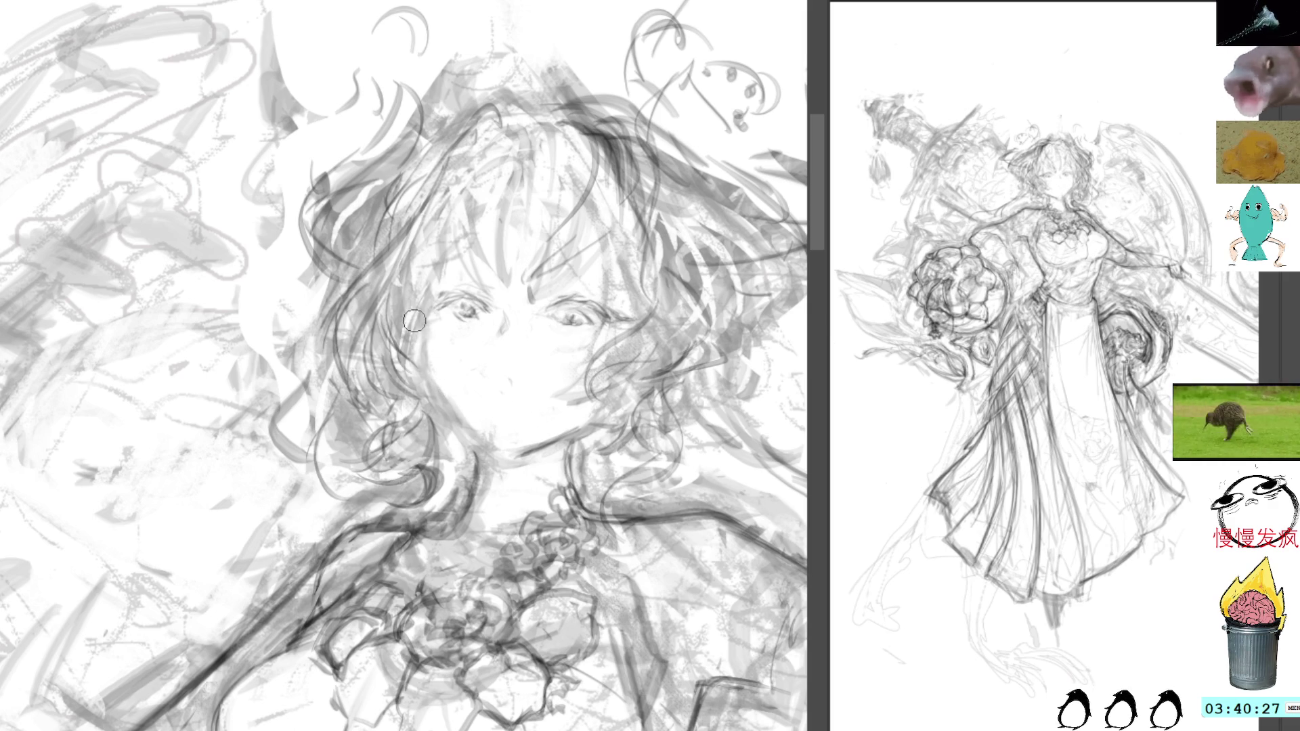
drag(414, 336, 434, 397)
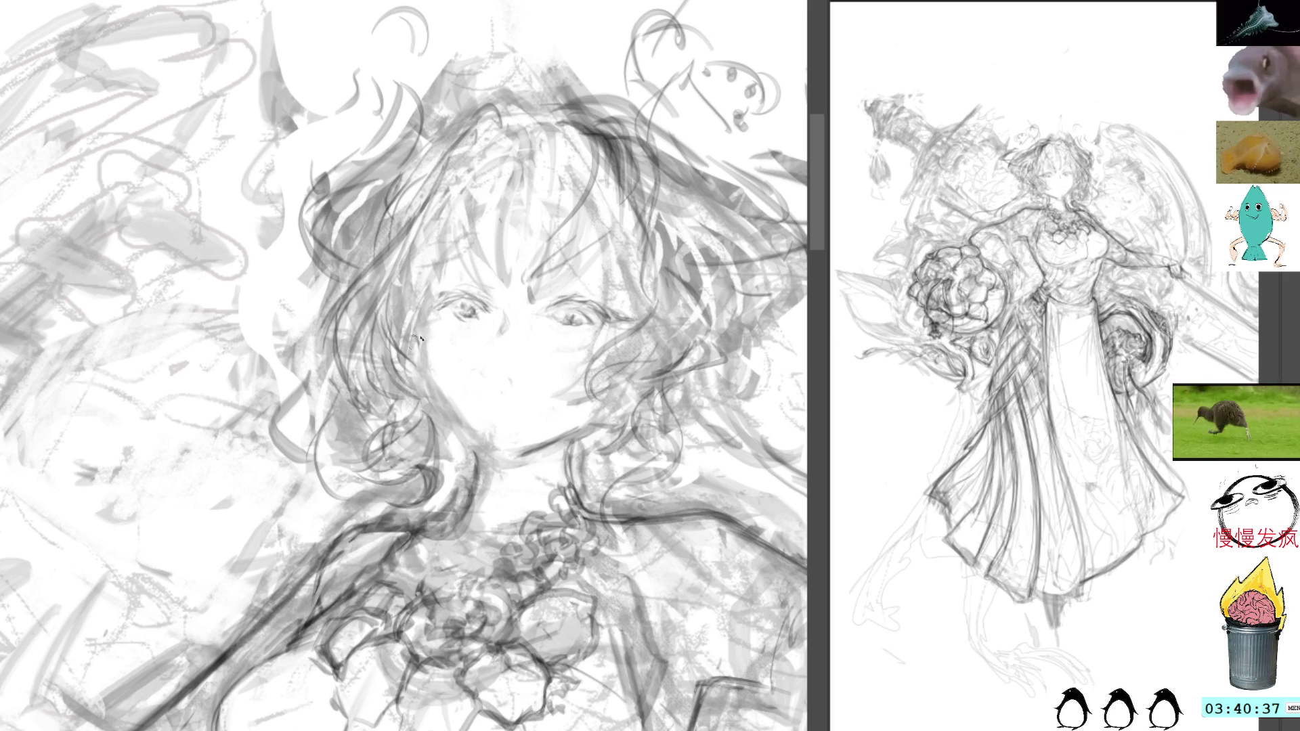
mouse_move(445, 401)
mouse_down()
mouse_move(515, 460)
mouse_move(503, 452)
mouse_up()
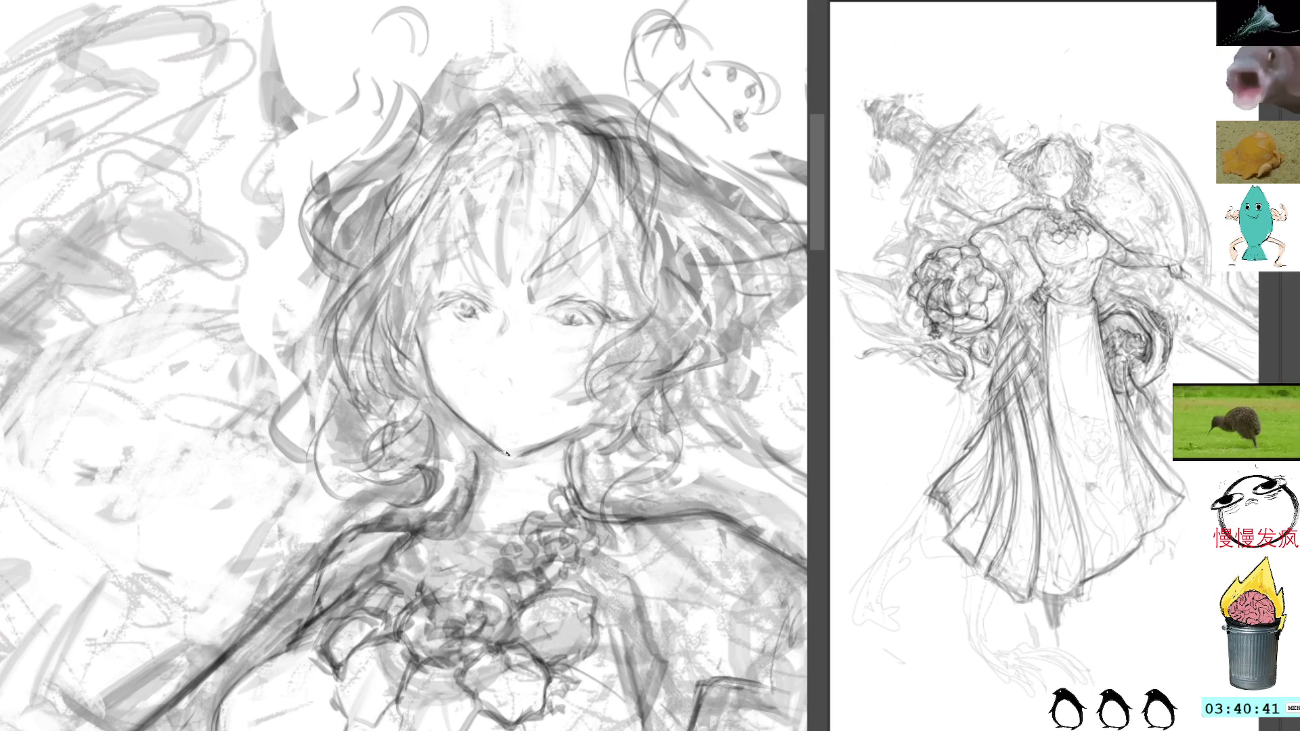
mouse_move(693, 152)
mouse_down()
mouse_move(588, 82)
mouse_move(413, 45)
mouse_up()
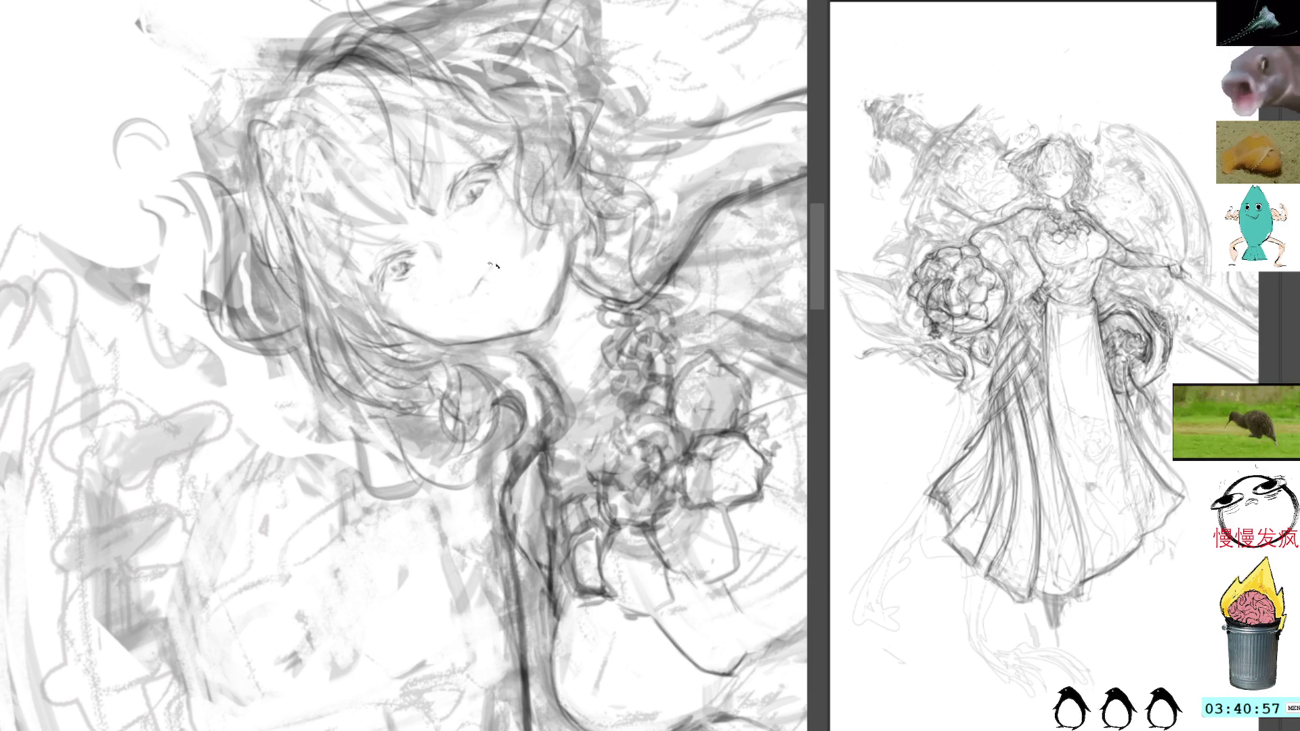
With the view upright, draw dark new hair strokes over the bangs
key(5)
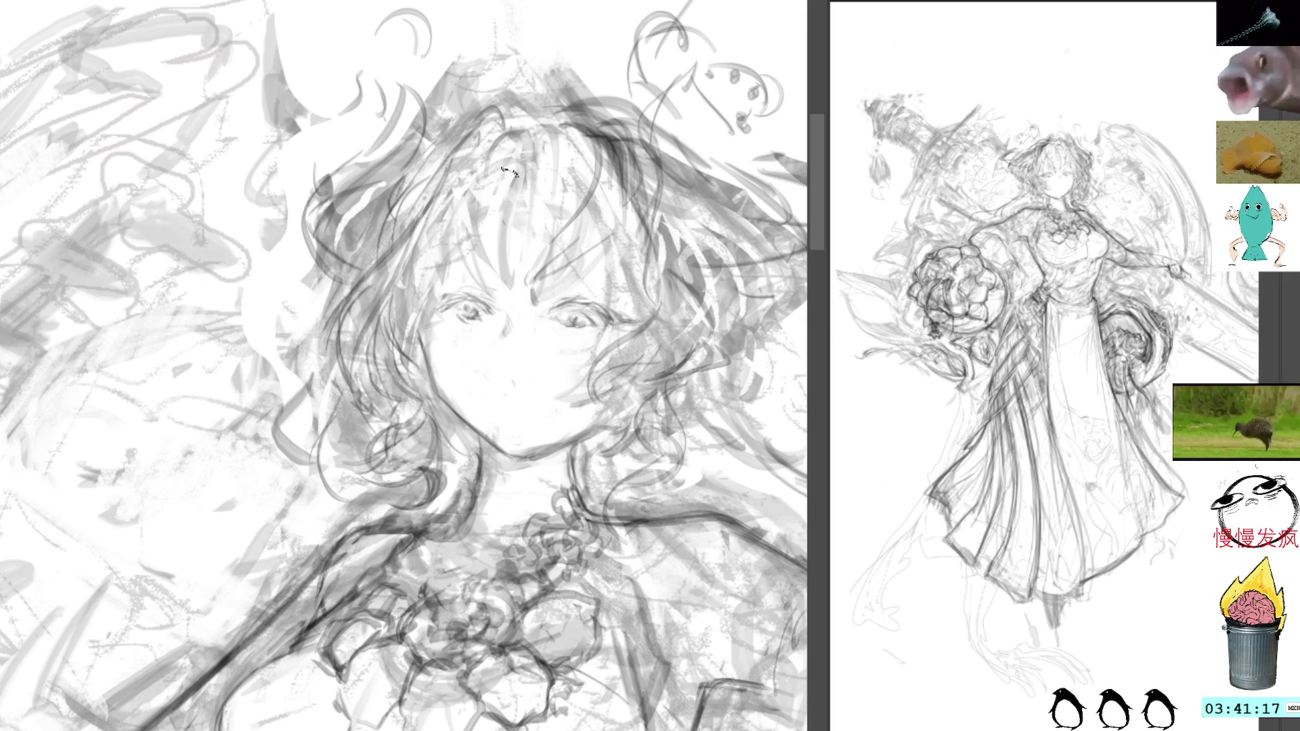
drag(531, 122, 477, 268)
mouse_move(491, 125)
mouse_down()
mouse_move(528, 139)
mouse_move(484, 247)
mouse_move(517, 301)
mouse_move(506, 308)
mouse_up()
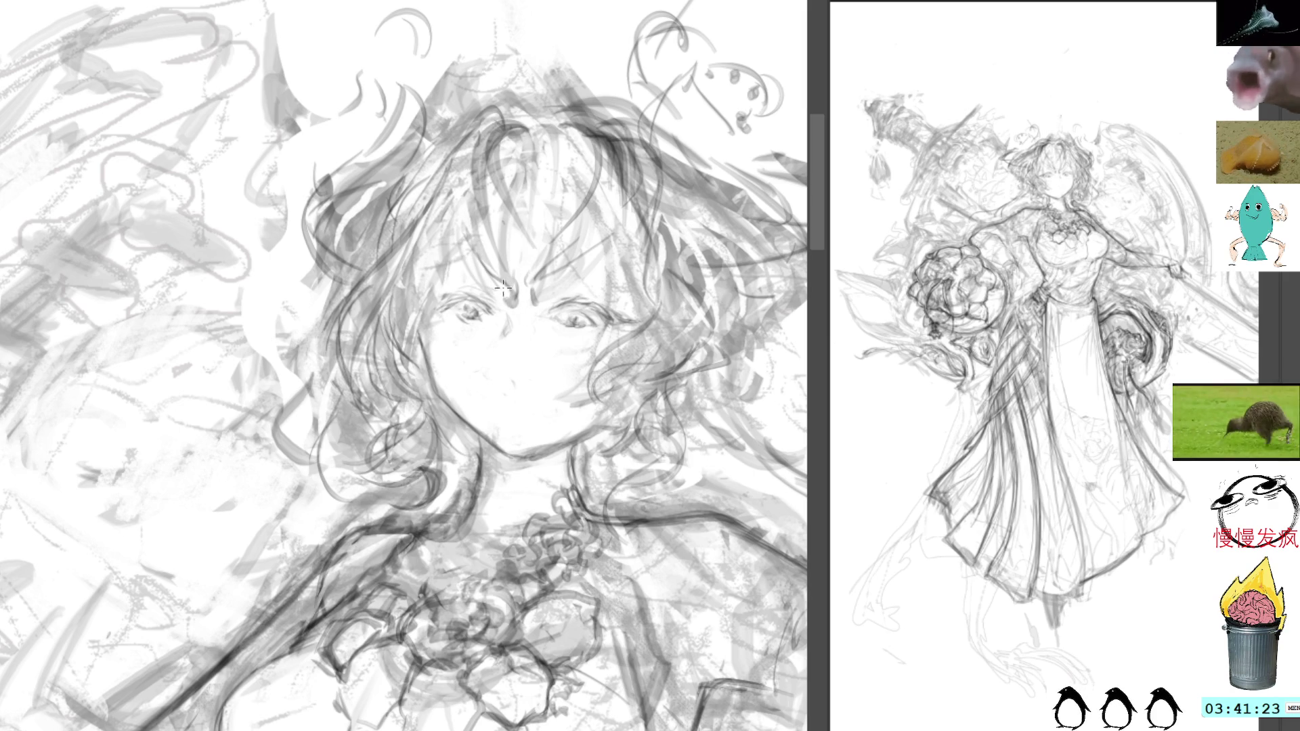
scroll(501, 284, down, 5)
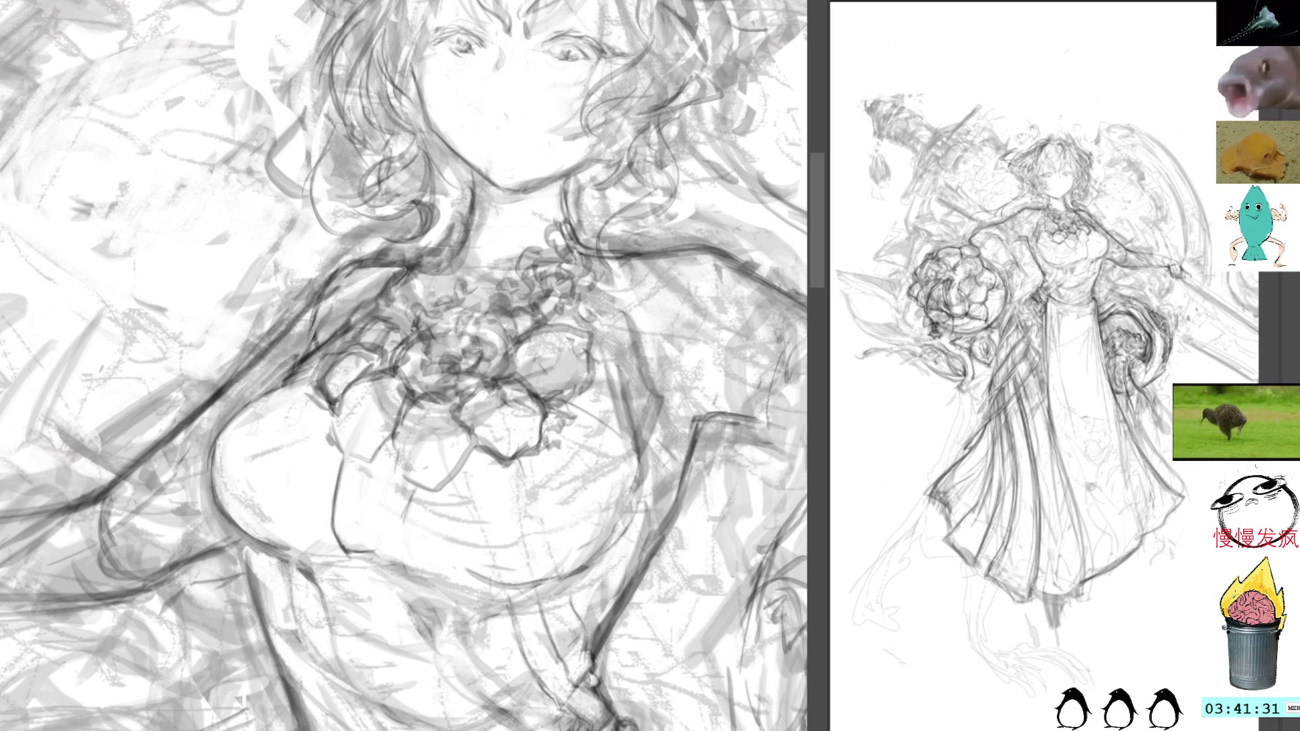
Sketch curly ruffles at the neck and thicken the neck and shoulder line
mouse_move(477, 211)
mouse_down()
mouse_move(469, 223)
mouse_move(501, 207)
mouse_move(497, 247)
mouse_move(474, 256)
mouse_move(569, 210)
mouse_move(443, 268)
mouse_move(428, 258)
mouse_move(399, 300)
mouse_move(618, 190)
mouse_up()
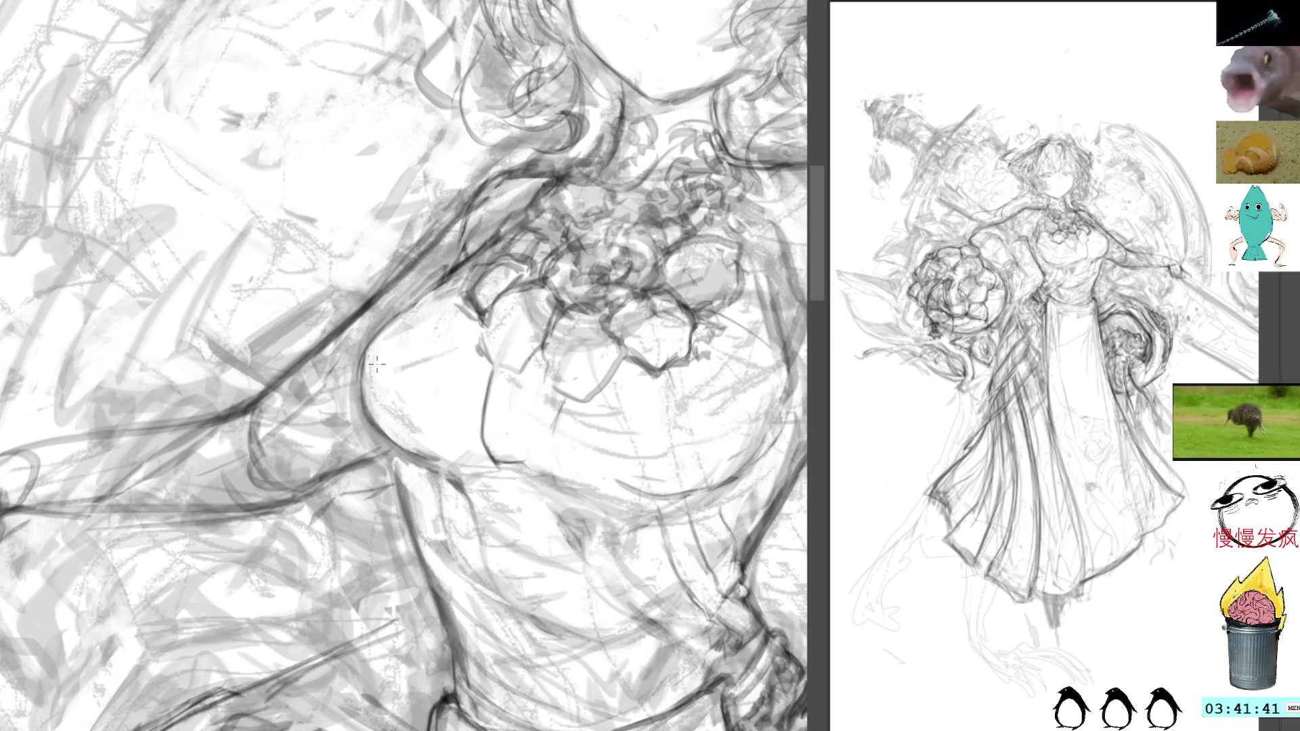
mouse_move(592, 271)
mouse_down()
mouse_move(498, 112)
mouse_move(339, 203)
mouse_move(509, 314)
mouse_move(450, 346)
mouse_move(447, 332)
mouse_move(443, 352)
mouse_move(457, 353)
mouse_move(439, 356)
mouse_move(454, 304)
mouse_move(441, 357)
mouse_move(451, 335)
mouse_move(447, 365)
mouse_move(457, 332)
mouse_move(459, 366)
mouse_up()
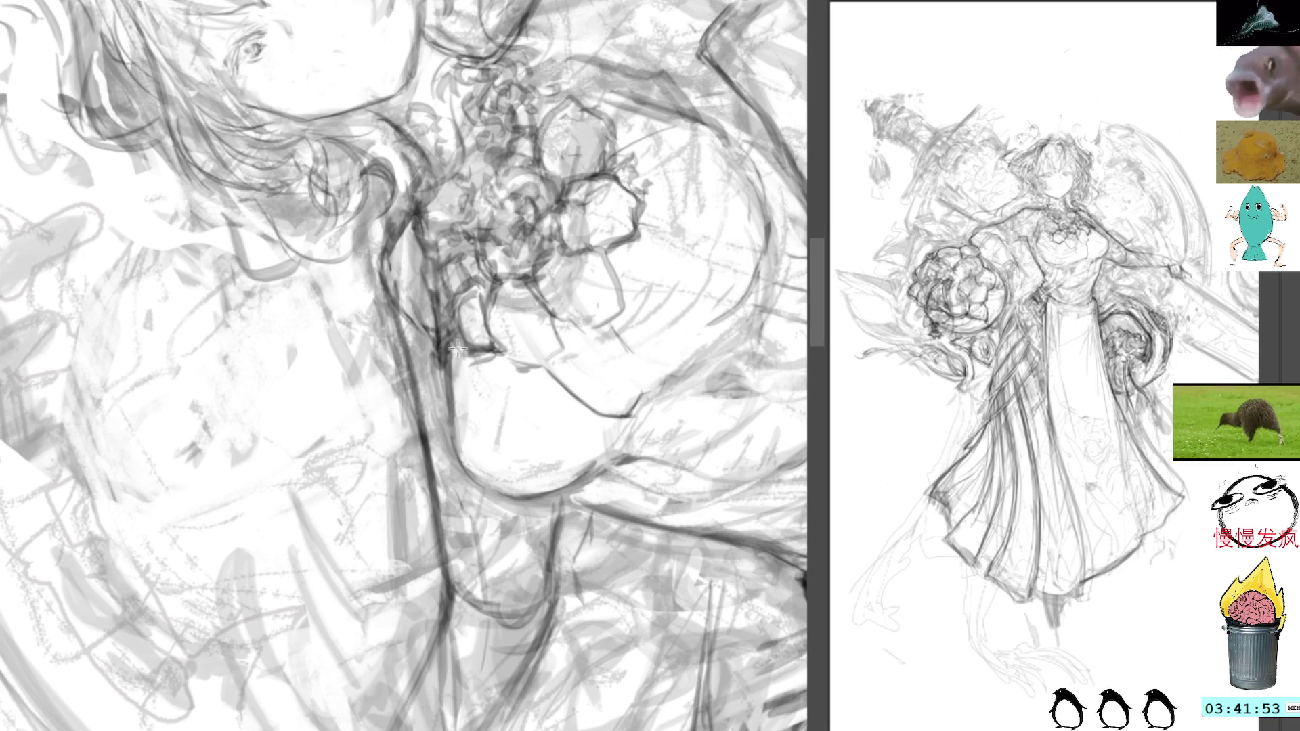
mouse_move(418, 220)
mouse_down()
mouse_move(386, 298)
mouse_move(406, 376)
mouse_up()
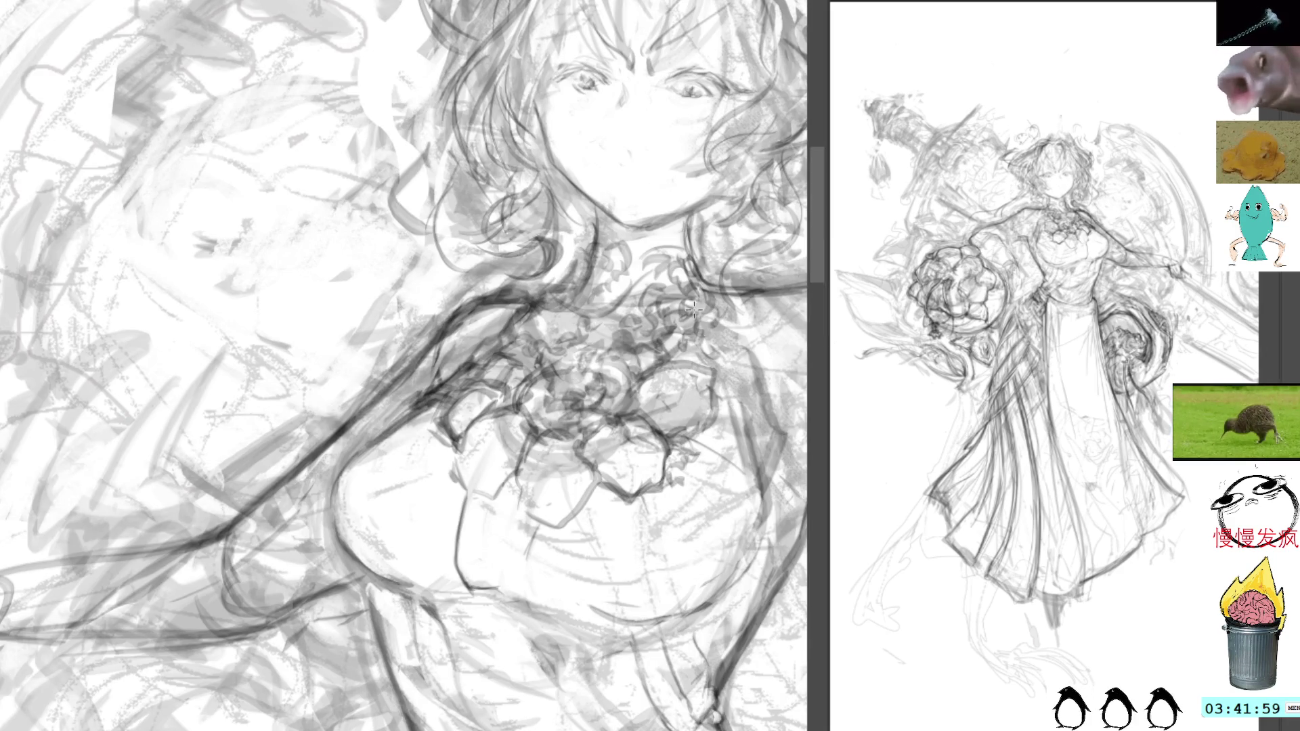
key(r)
drag(761, 155, 717, 101)
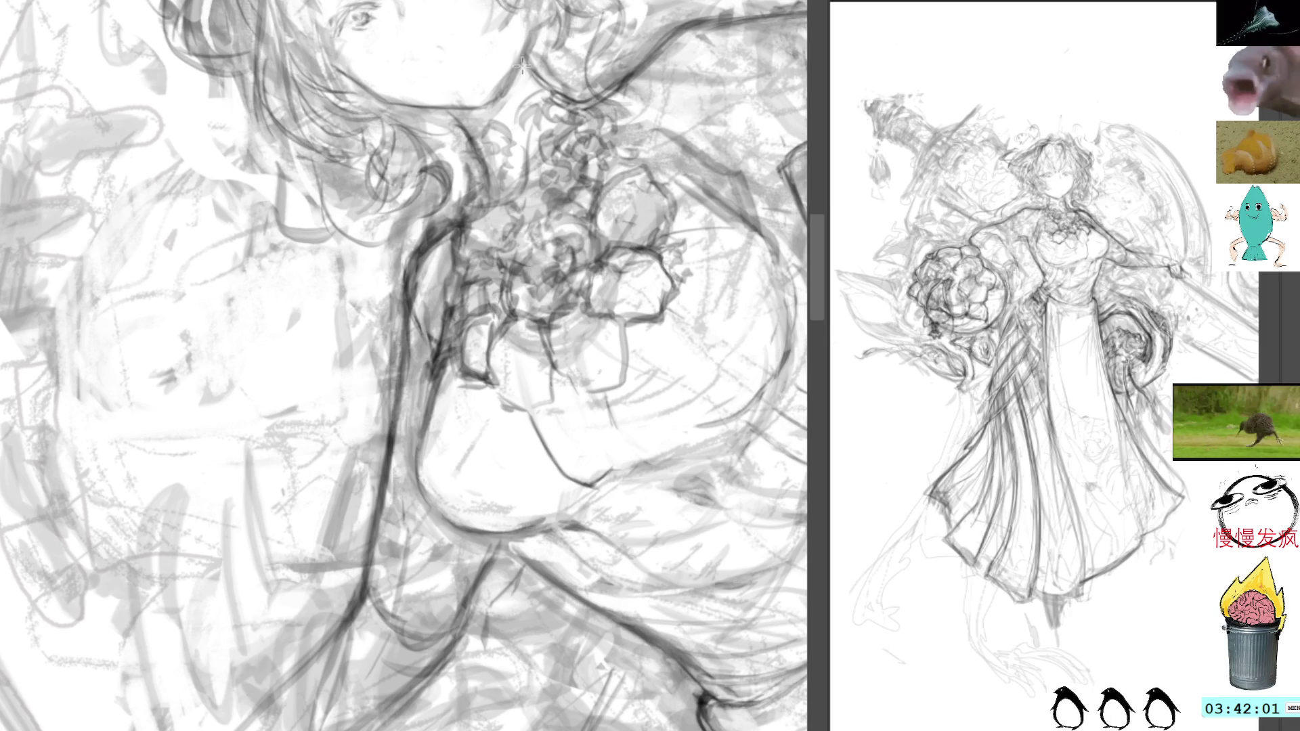
Try diagonal shading strokes over the hair and neck, then undo them
drag(535, 40, 576, 194)
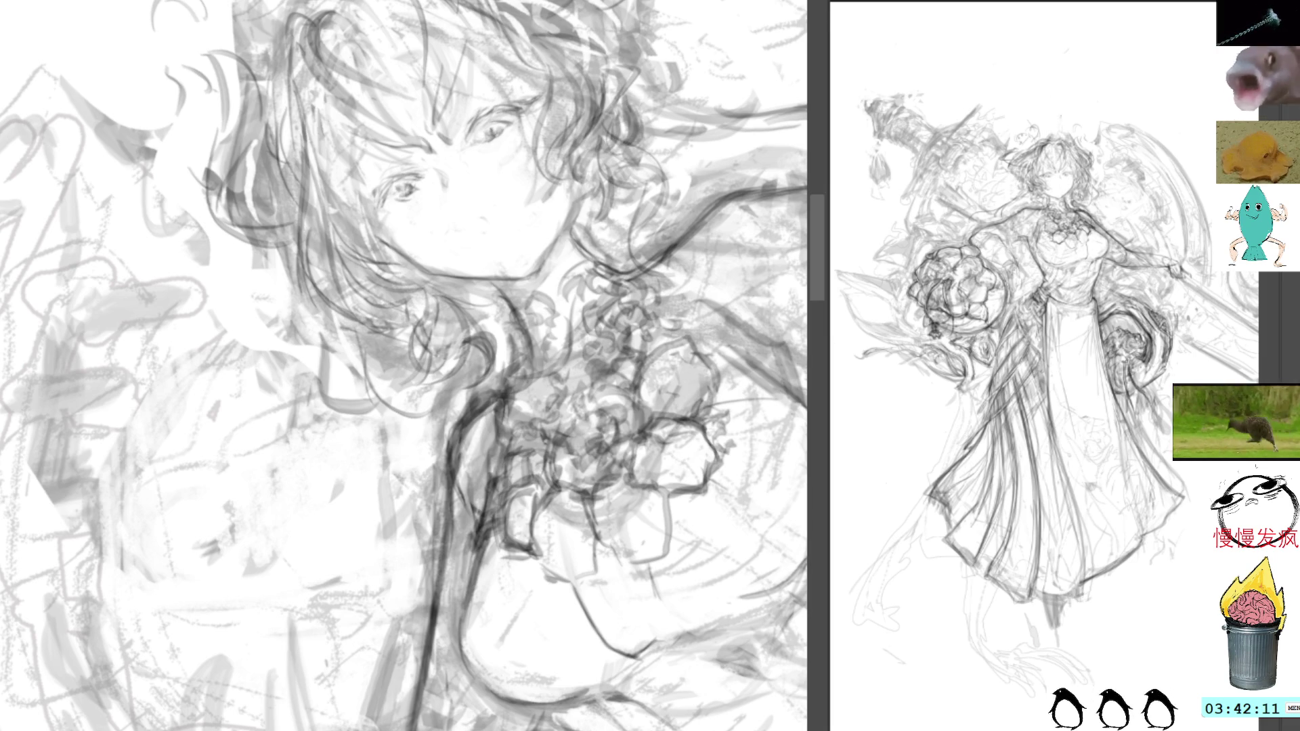
drag(406, 274, 522, 381)
mouse_move(366, 254)
mouse_down()
mouse_move(515, 380)
mouse_move(504, 372)
mouse_up()
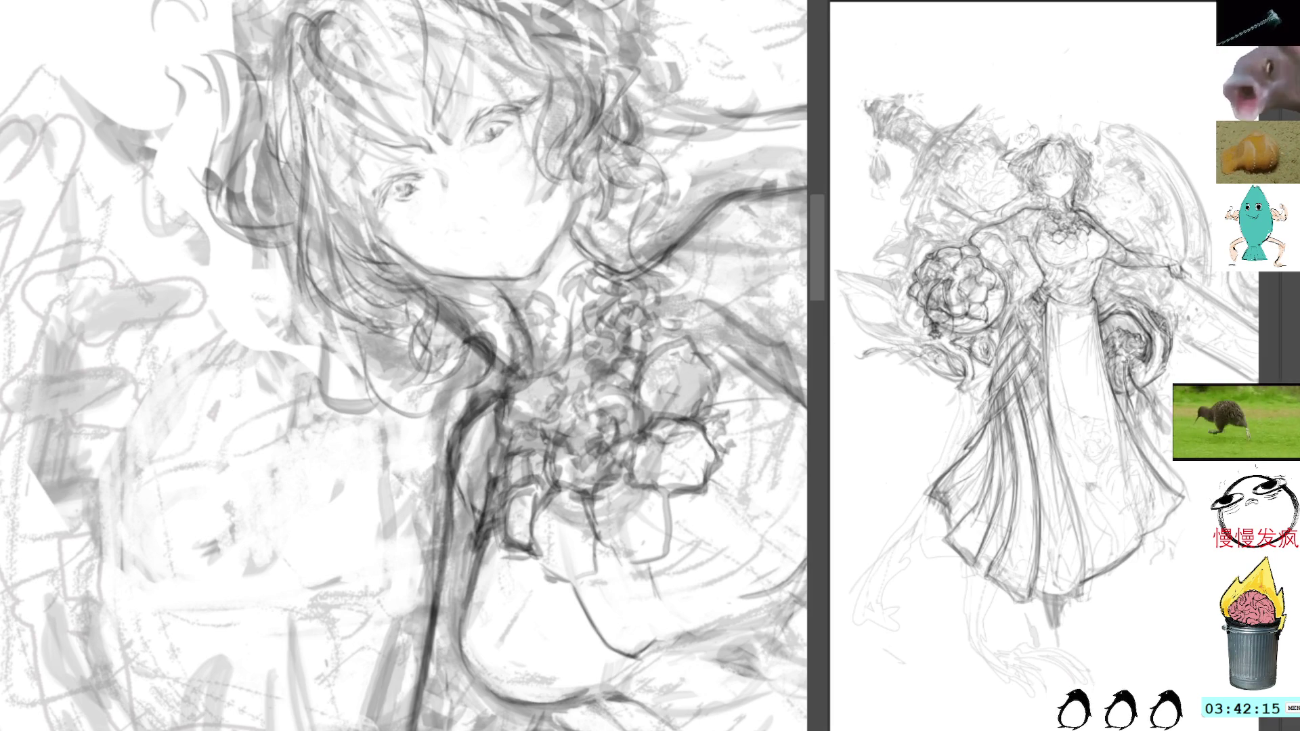
key(ctrl+z)
key(ctrl+z)
key(ctrl+z)
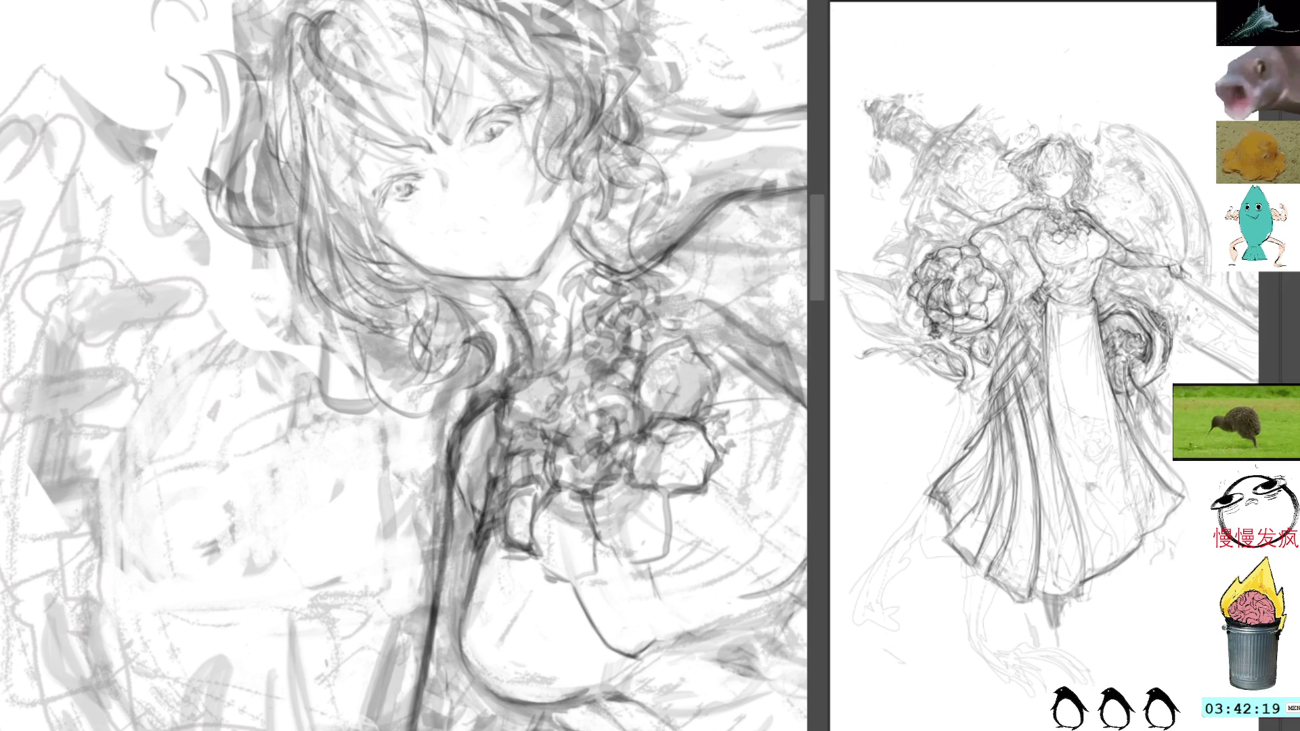
Reset the view upright and refine the curls to the right of the face
key(5)
drag(653, 310, 669, 413)
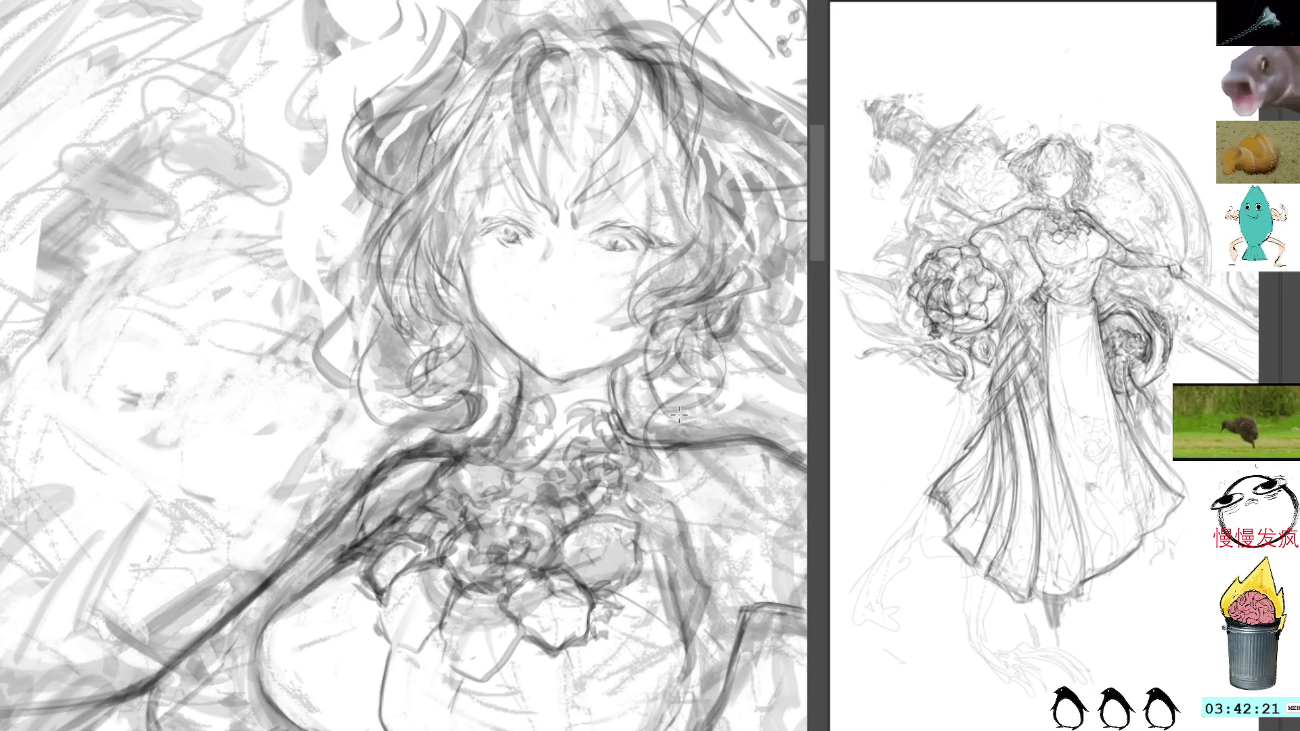
drag(635, 308, 663, 392)
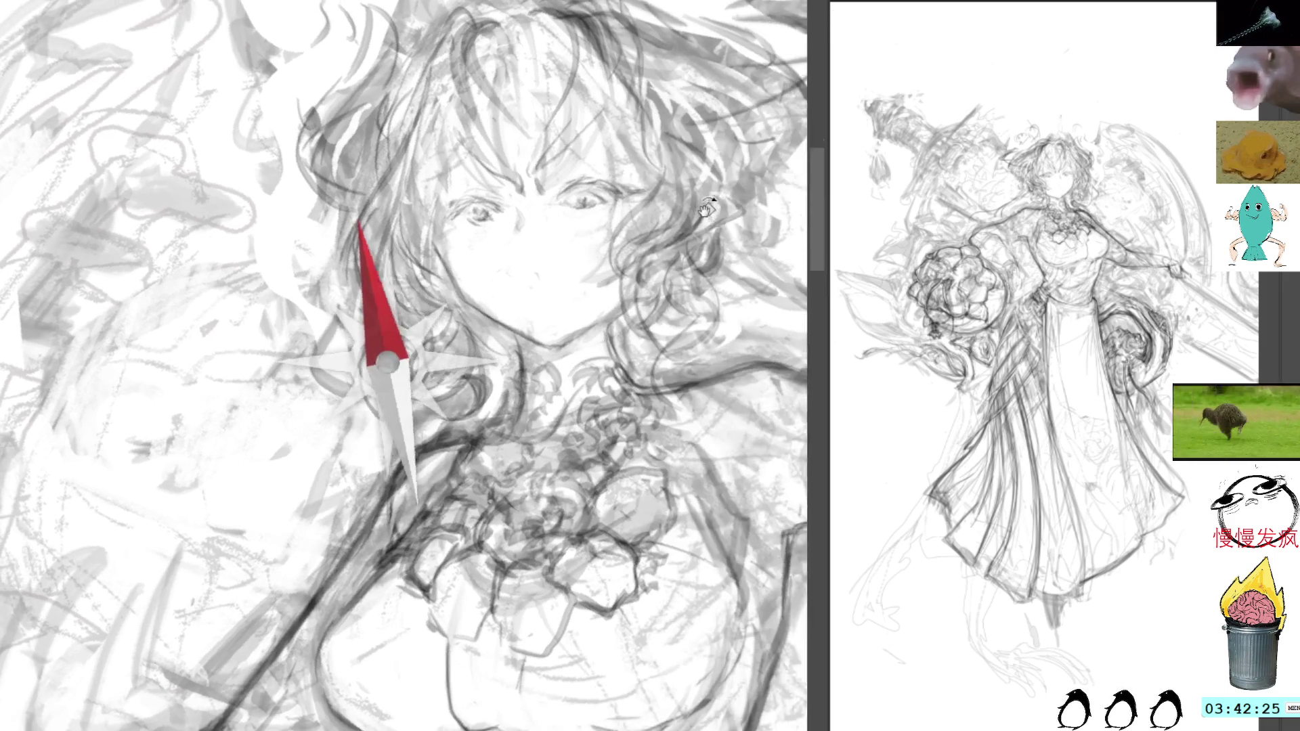
drag(719, 289, 690, 215)
mouse_move(741, 357)
mouse_down()
mouse_move(652, 324)
mouse_move(652, 355)
mouse_move(538, 165)
mouse_up()
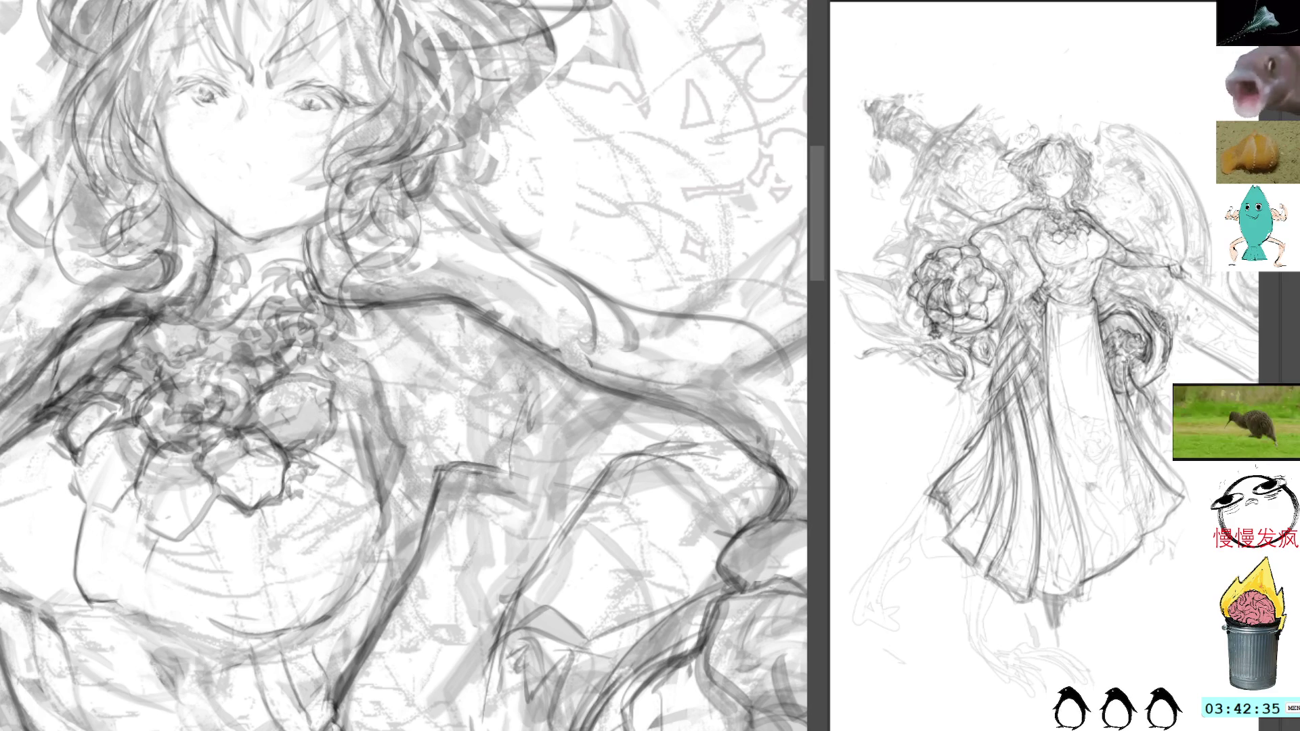
scroll(564, 504, down, 5)
Sketch new sleeve lines and a dark line down the side of the waist
mouse_move(498, 379)
mouse_down()
mouse_move(477, 467)
mouse_move(501, 498)
mouse_move(509, 362)
mouse_move(586, 354)
mouse_move(575, 380)
mouse_move(586, 409)
mouse_move(583, 386)
mouse_up()
mouse_move(666, 317)
mouse_down()
mouse_move(590, 353)
mouse_move(618, 396)
mouse_up()
mouse_move(515, 325)
mouse_down()
mouse_move(498, 369)
mouse_move(521, 426)
mouse_up()
drag(495, 357, 527, 452)
drag(509, 400, 550, 489)
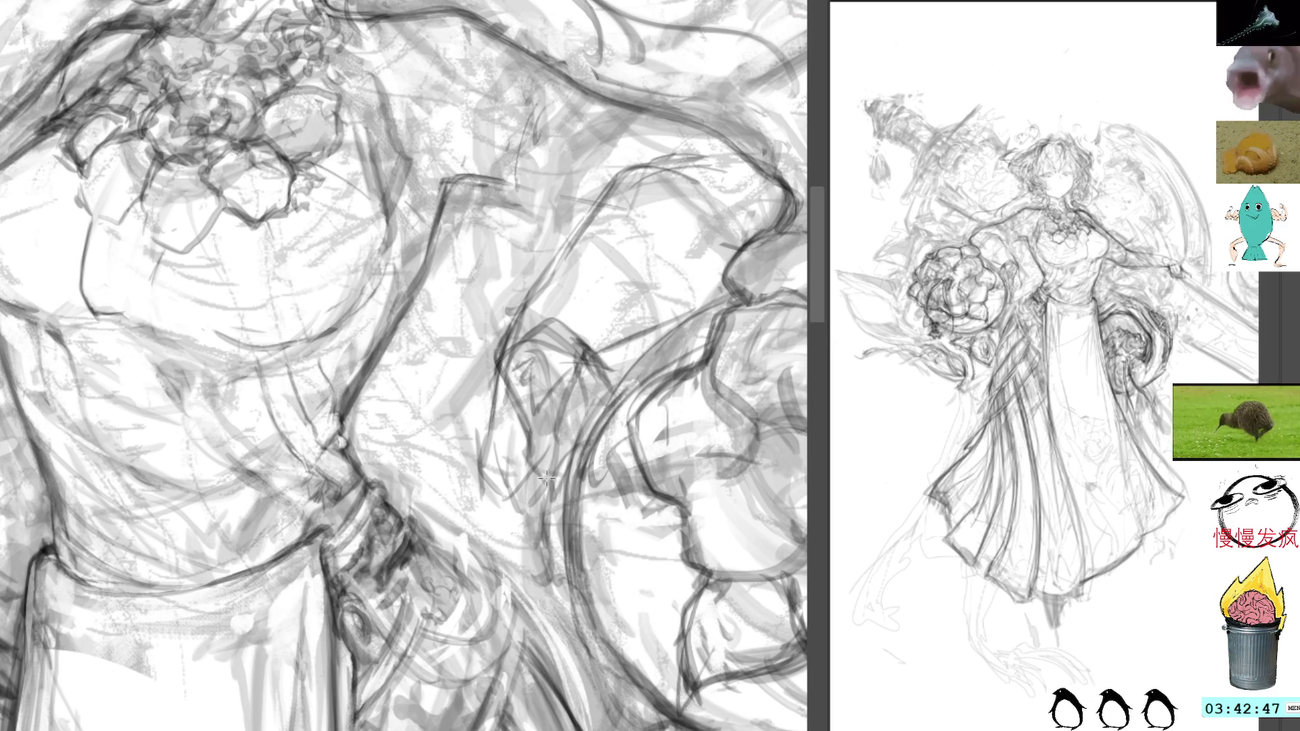
mouse_move(533, 542)
mouse_down()
mouse_move(542, 486)
mouse_move(509, 444)
mouse_move(450, 530)
mouse_move(529, 542)
mouse_up()
Delete the strokes in the messy selected patch near the sleeve and deselect
key(Delete)
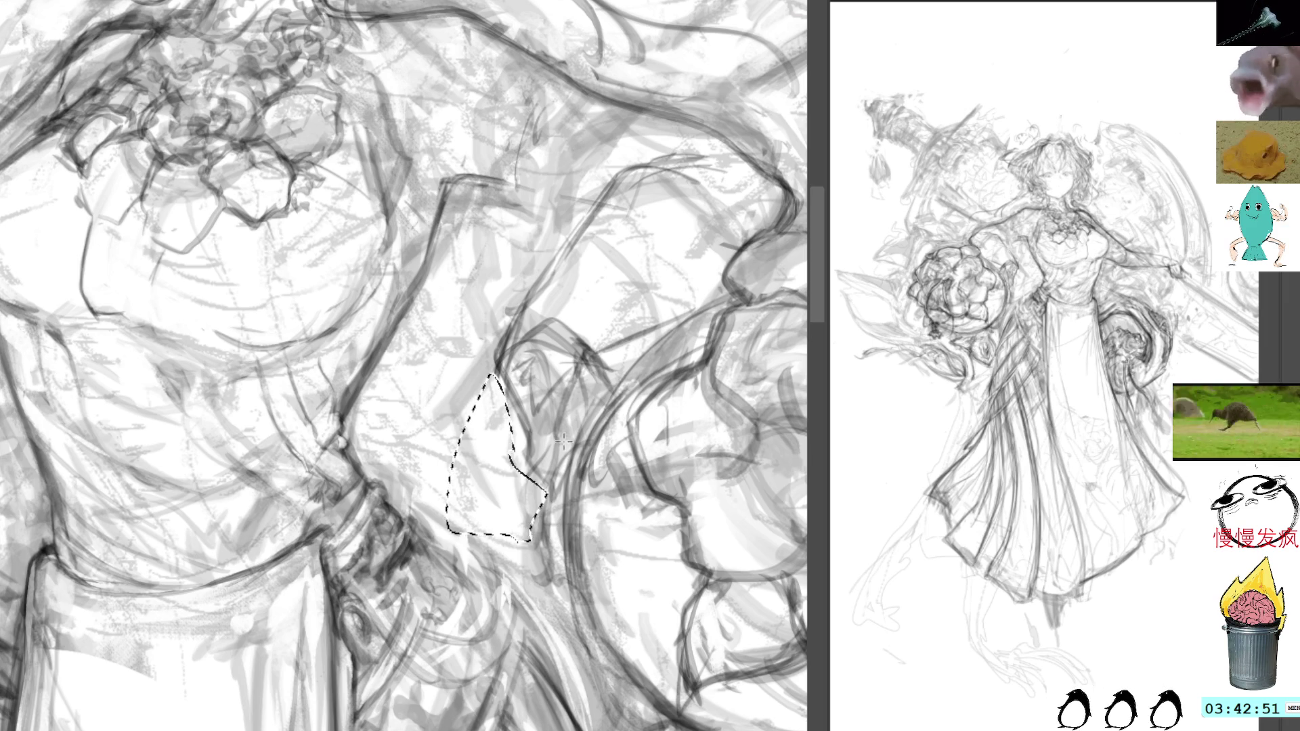
key(ctrl+d)
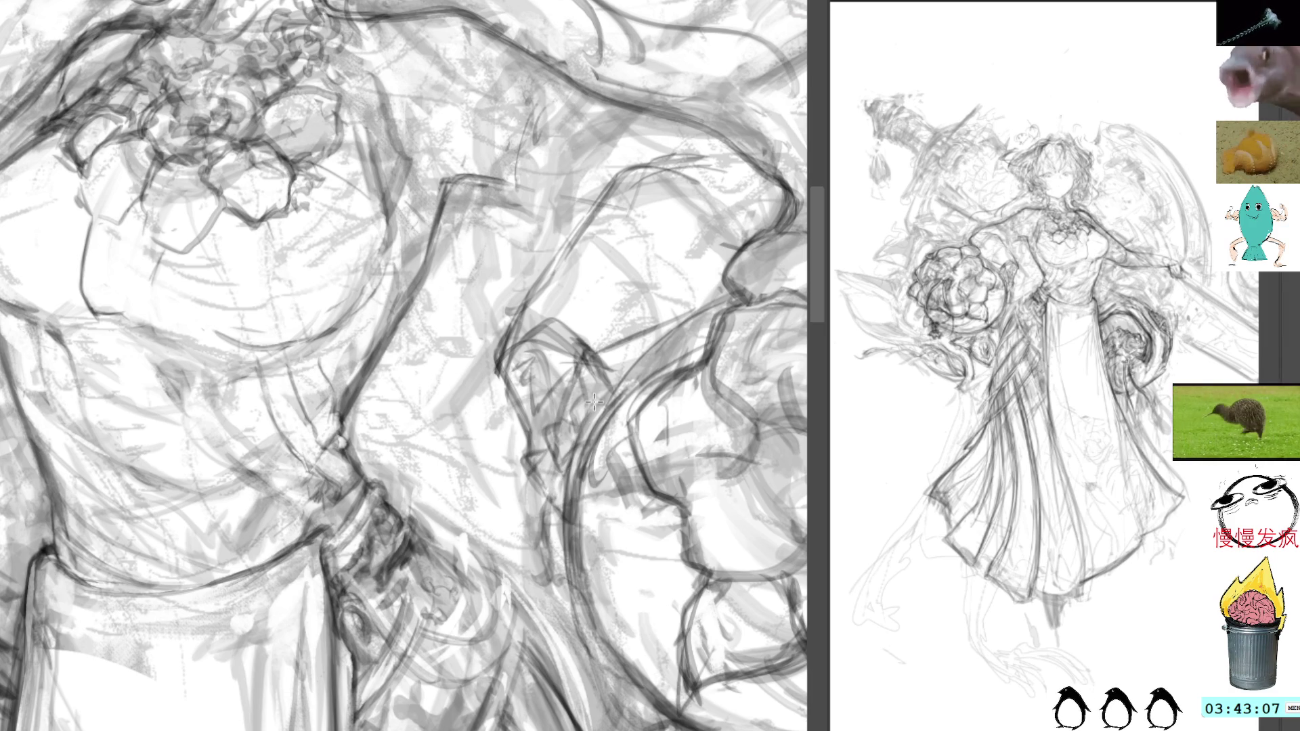
mouse_move(583, 354)
mouse_down()
mouse_move(579, 399)
mouse_move(551, 402)
mouse_move(572, 349)
mouse_up()
key(ctrl+d)
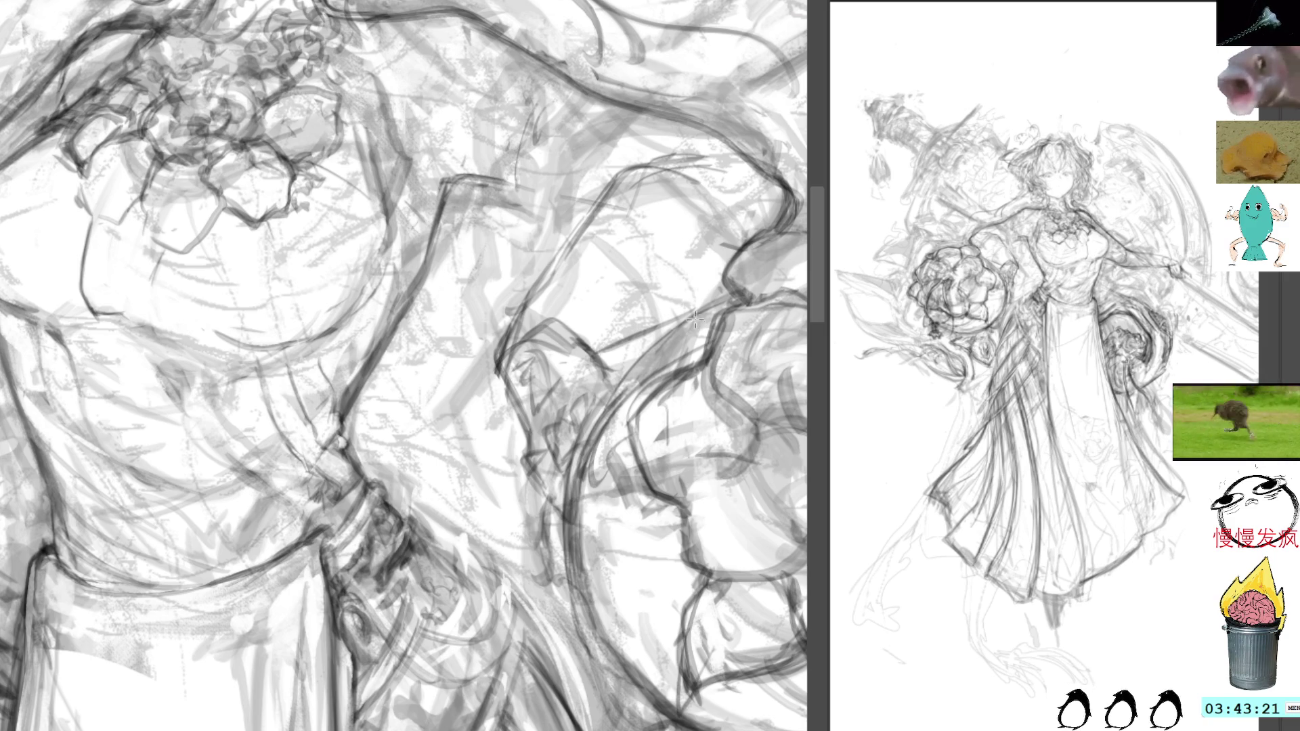
Clear a small sleeve selection, widen the full-figure split view, and recentre the figure
mouse_move(562, 344)
mouse_down()
mouse_move(515, 352)
mouse_move(536, 347)
mouse_up()
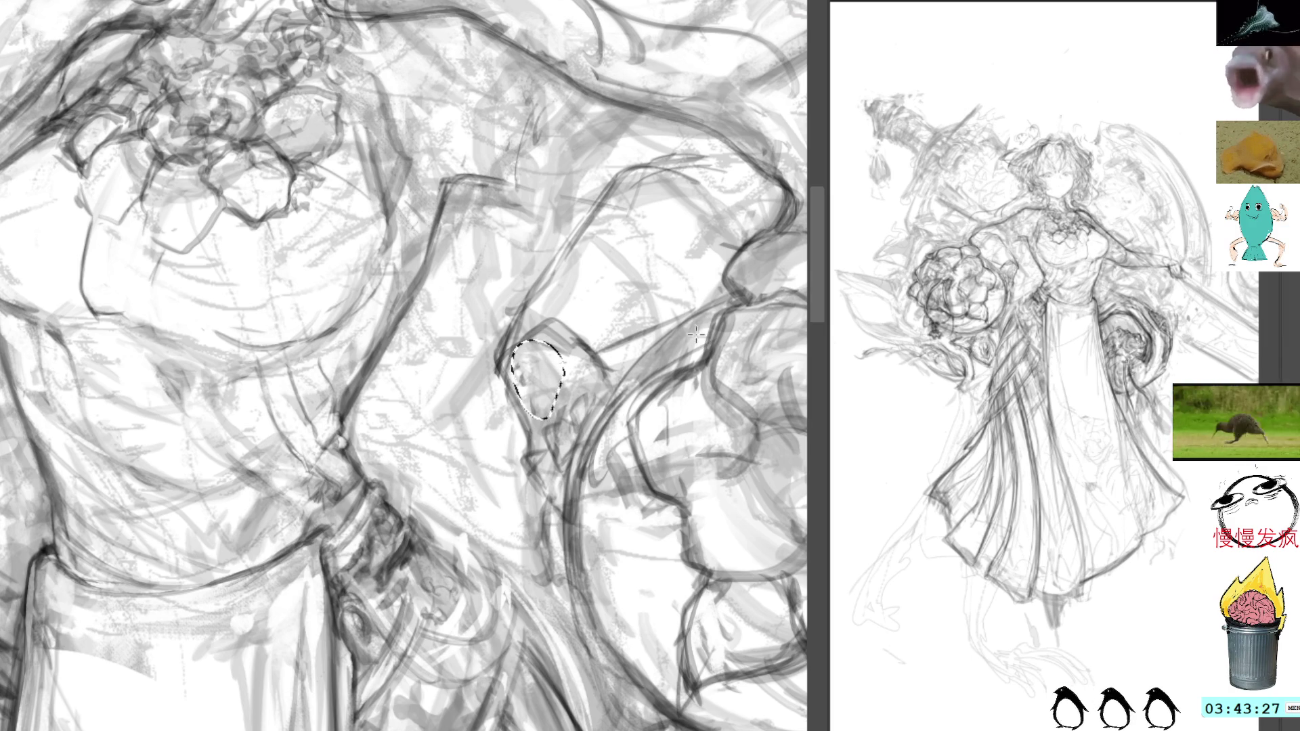
key(ctrl+d)
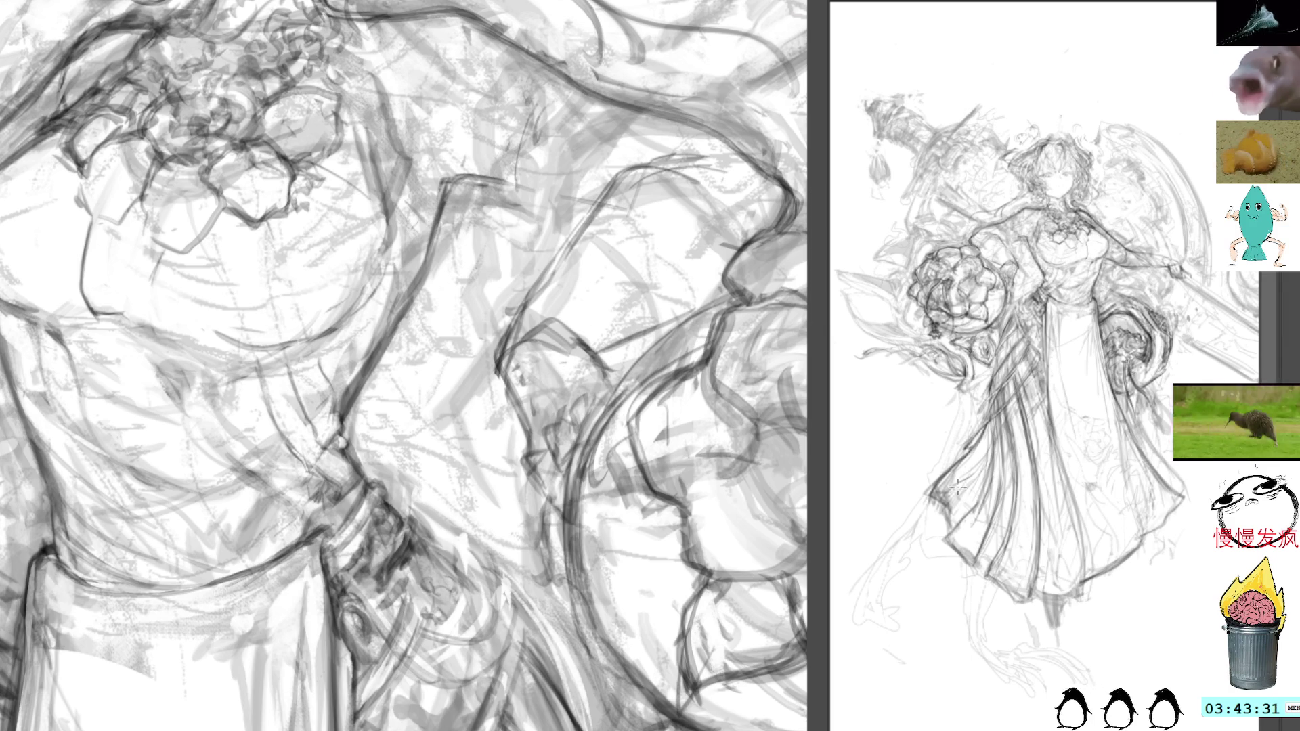
drag(820, 498, 509, 501)
mouse_move(984, 467)
mouse_down()
mouse_move(1073, 488)
mouse_move(1018, 473)
mouse_up()
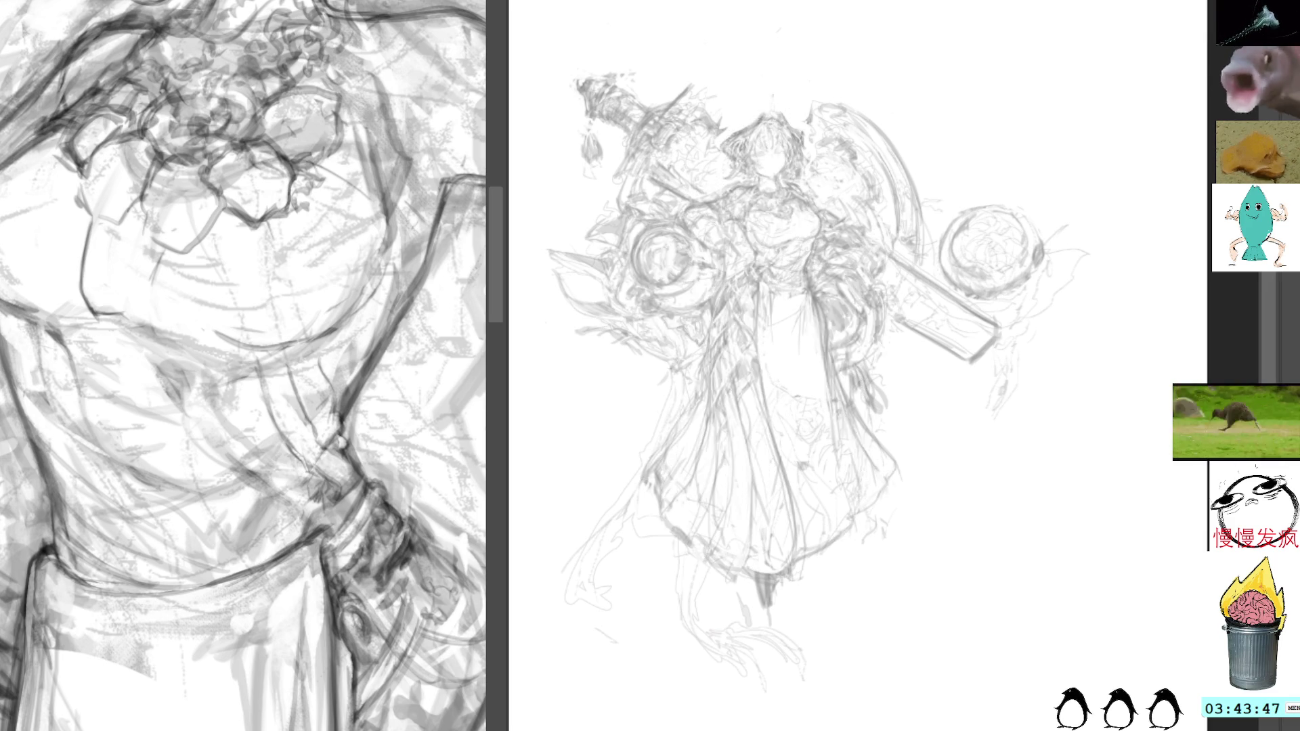
Bring back the sketch layer's visibility, undo a short test stroke, and zoom the left view
key(ctrl+z)
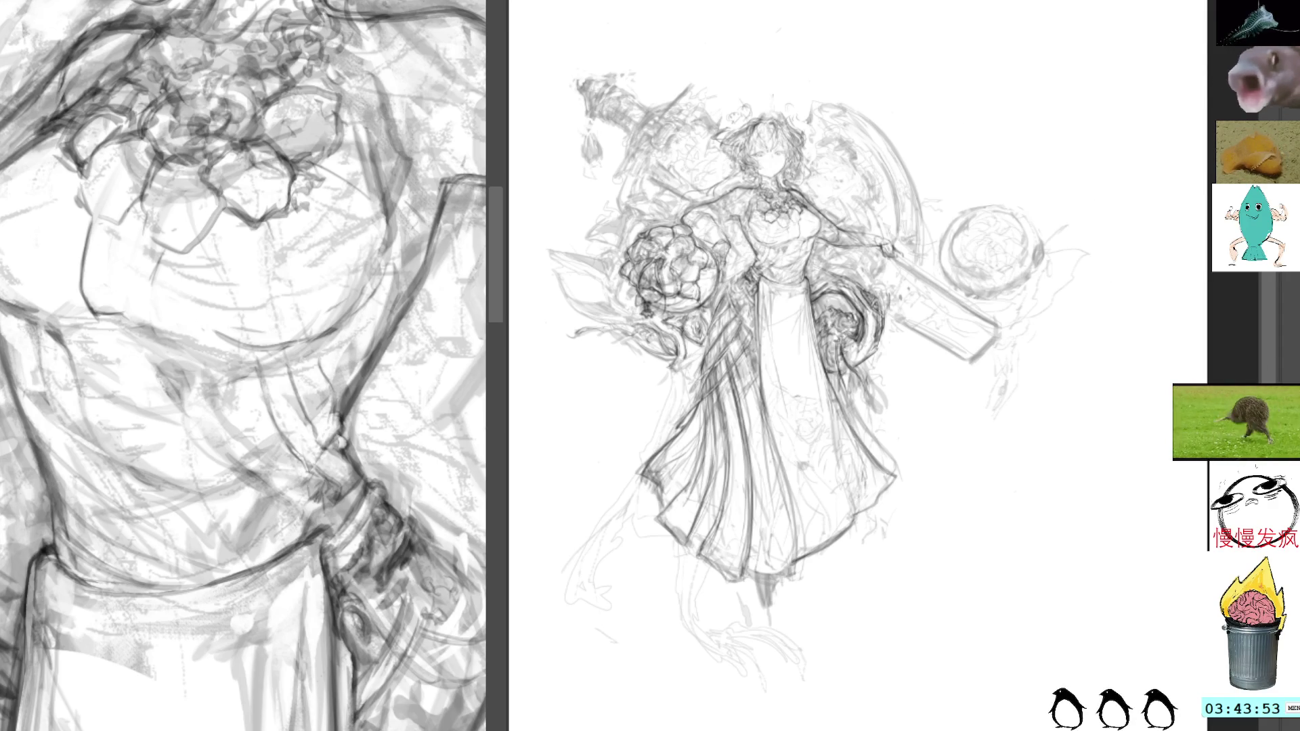
mouse_move(878, 324)
mouse_down()
mouse_move(894, 333)
mouse_move(889, 377)
mouse_up()
key(ctrl+z)
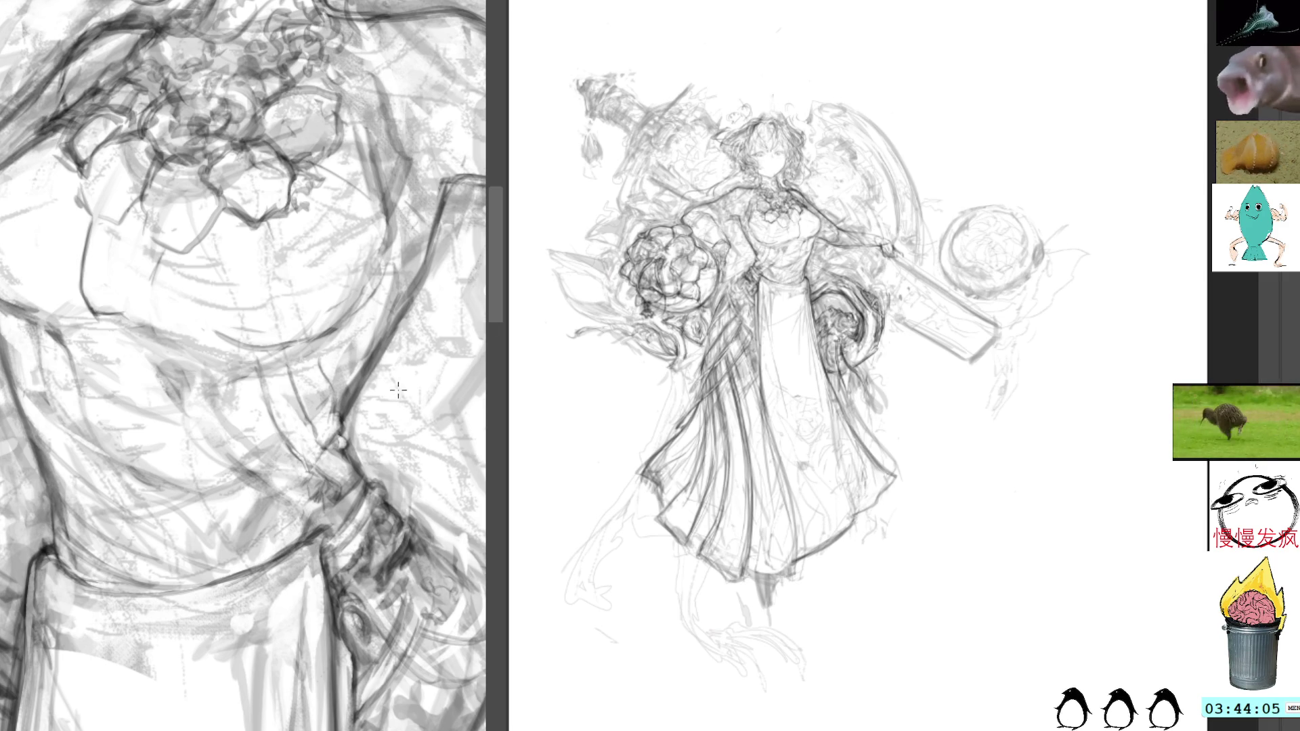
scroll(392, 441, up, 2)
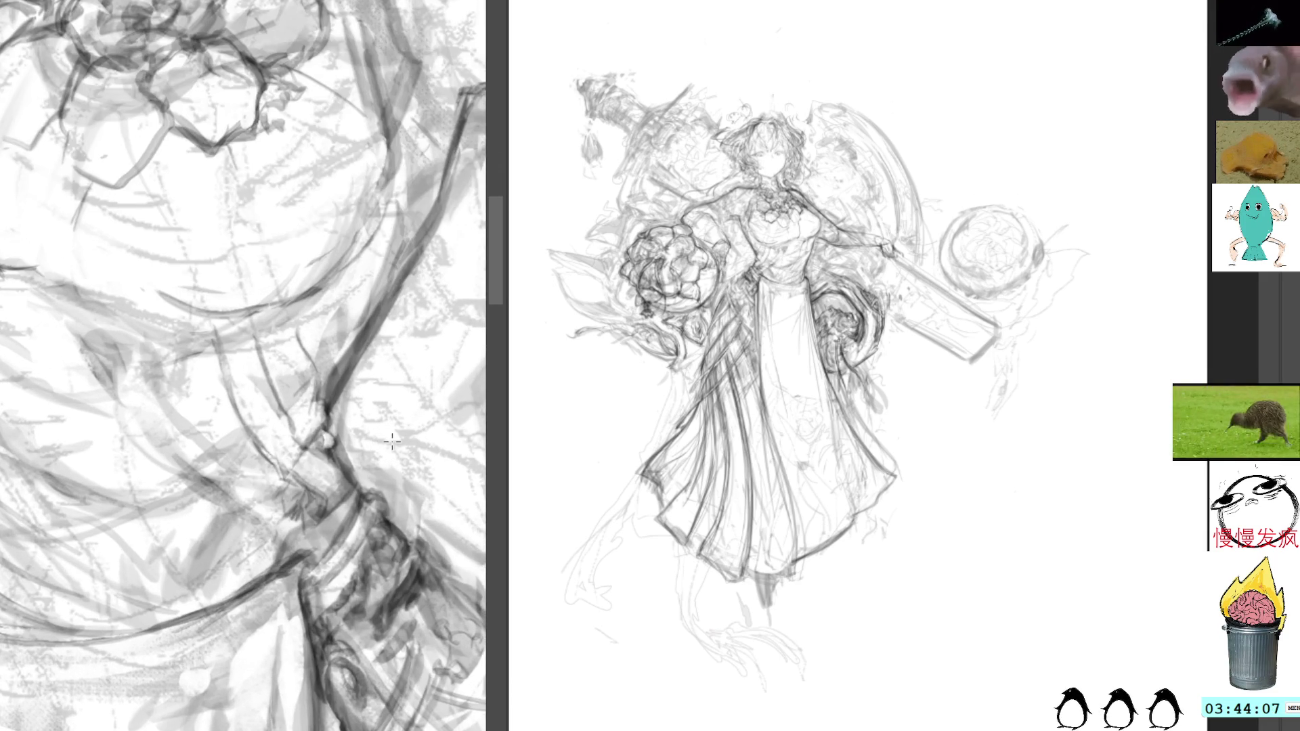
Sketch over the hilt by her right hand, undo a stray diagonal, and lasso the upper-left hilt and tassel
scroll(413, 460, down, 5)
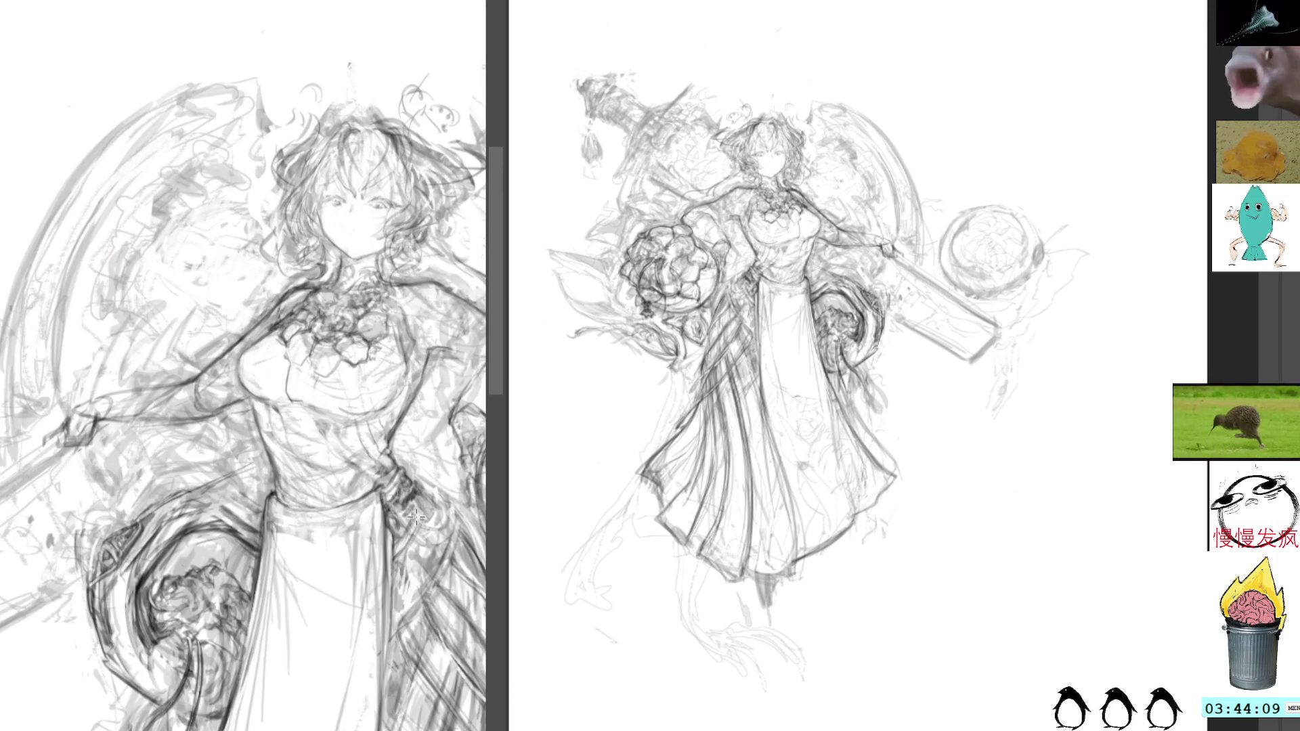
scroll(416, 517, up, 3)
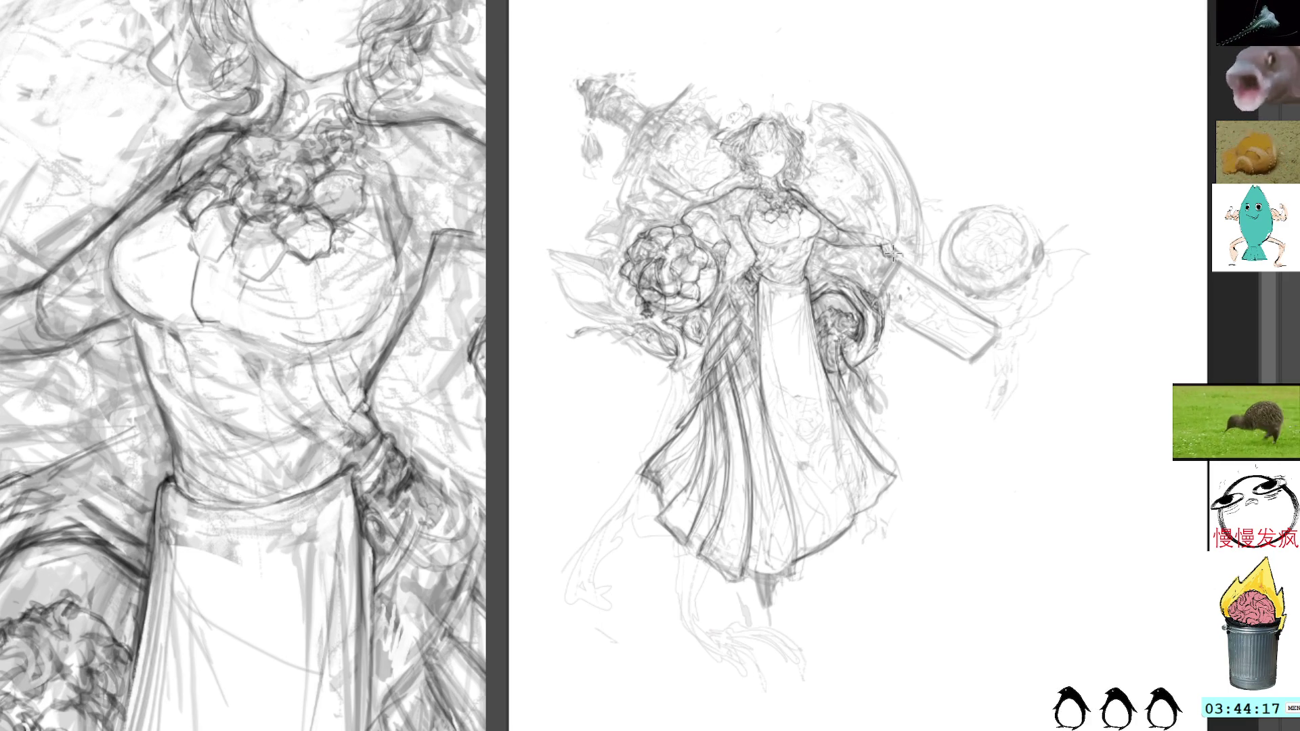
mouse_move(893, 257)
mouse_down()
mouse_move(880, 297)
mouse_move(887, 271)
mouse_move(893, 287)
mouse_up()
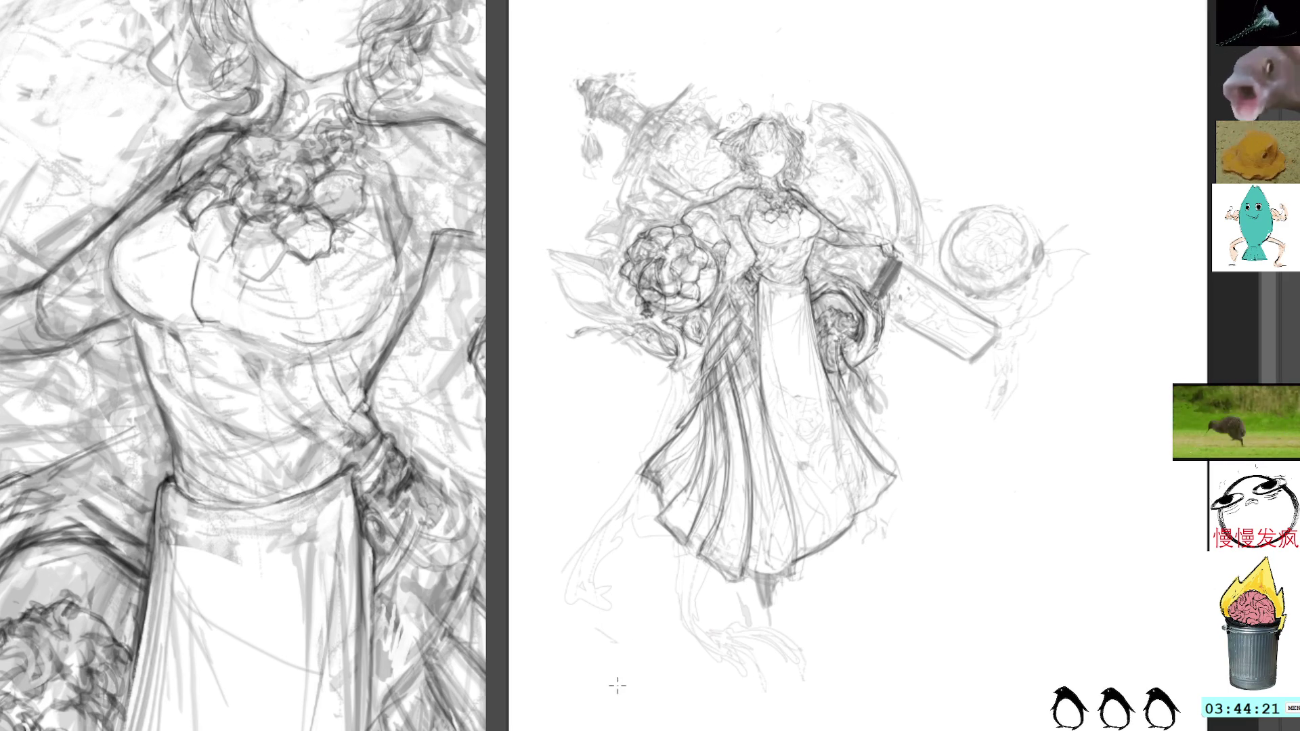
drag(706, 565, 616, 711)
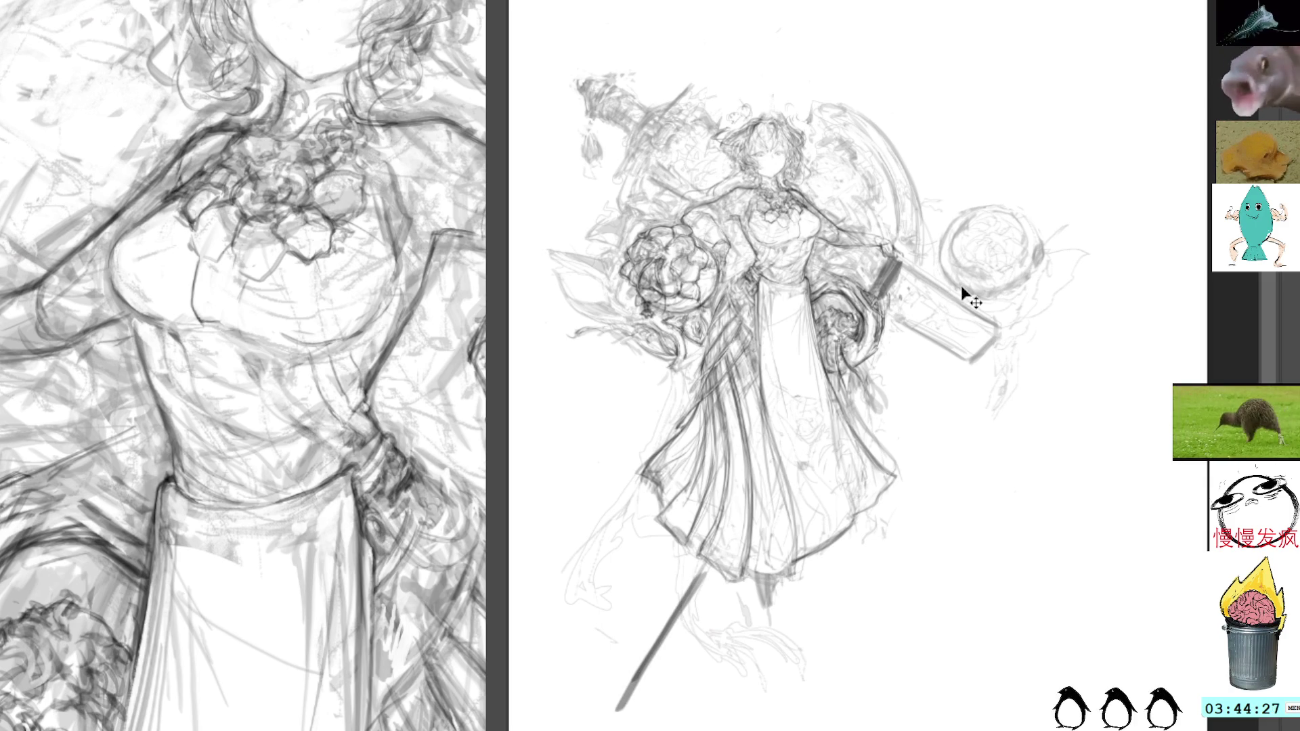
key(ctrl+z)
key(ctrl+z)
key(ctrl+z)
key(ctrl+z)
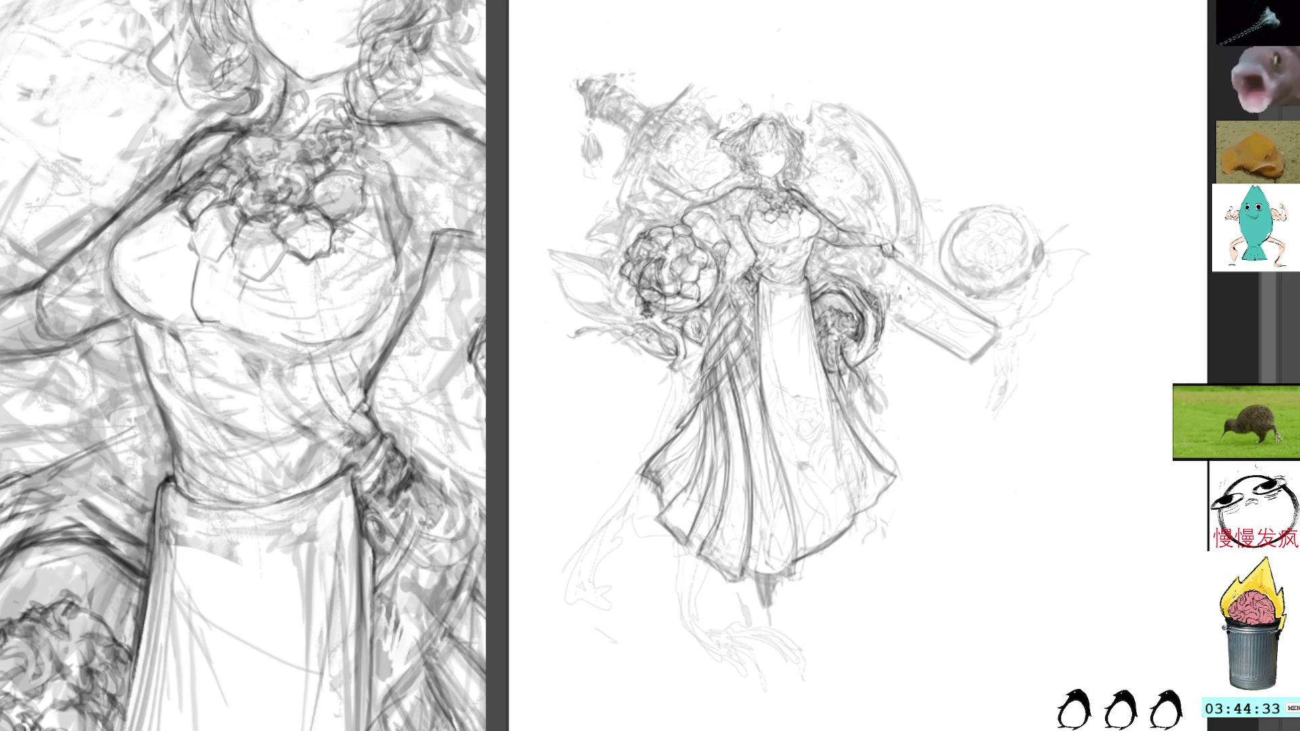
mouse_move(633, 53)
mouse_down()
mouse_move(595, 35)
mouse_move(565, 190)
mouse_move(704, 207)
mouse_move(716, 184)
mouse_move(675, 162)
mouse_move(699, 133)
mouse_move(618, 26)
mouse_up()
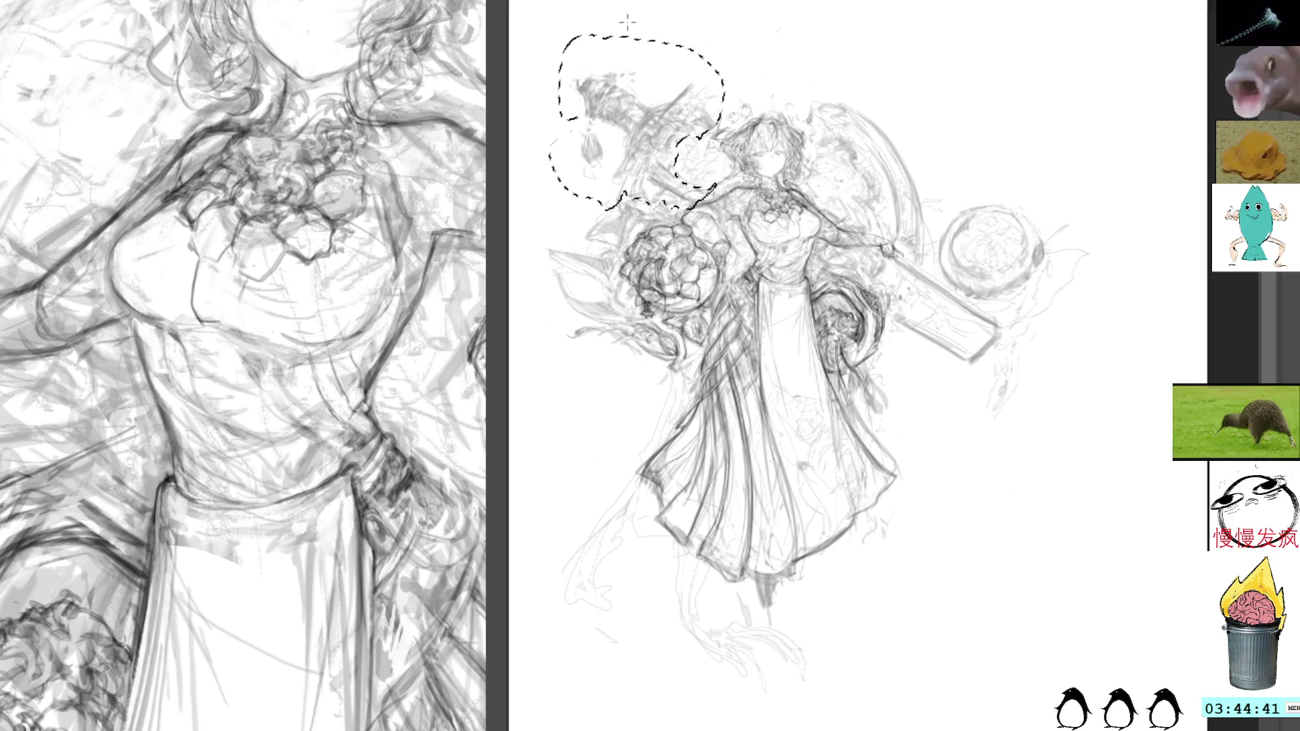
Add the right-hand hilt to the selection, then rotate and shift the selected pieces down-right
mouse_move(907, 253)
mouse_down()
mouse_move(883, 267)
mouse_move(934, 349)
mouse_move(997, 335)
mouse_move(906, 256)
mouse_up()
key(ctrl+t)
mouse_move(1002, 68)
mouse_down()
mouse_move(924, 309)
mouse_move(981, 371)
mouse_move(987, 424)
mouse_move(989, 406)
mouse_move(1146, 340)
mouse_move(1193, 78)
mouse_move(1170, 56)
mouse_up()
key(Return)
key(ctrl+d)
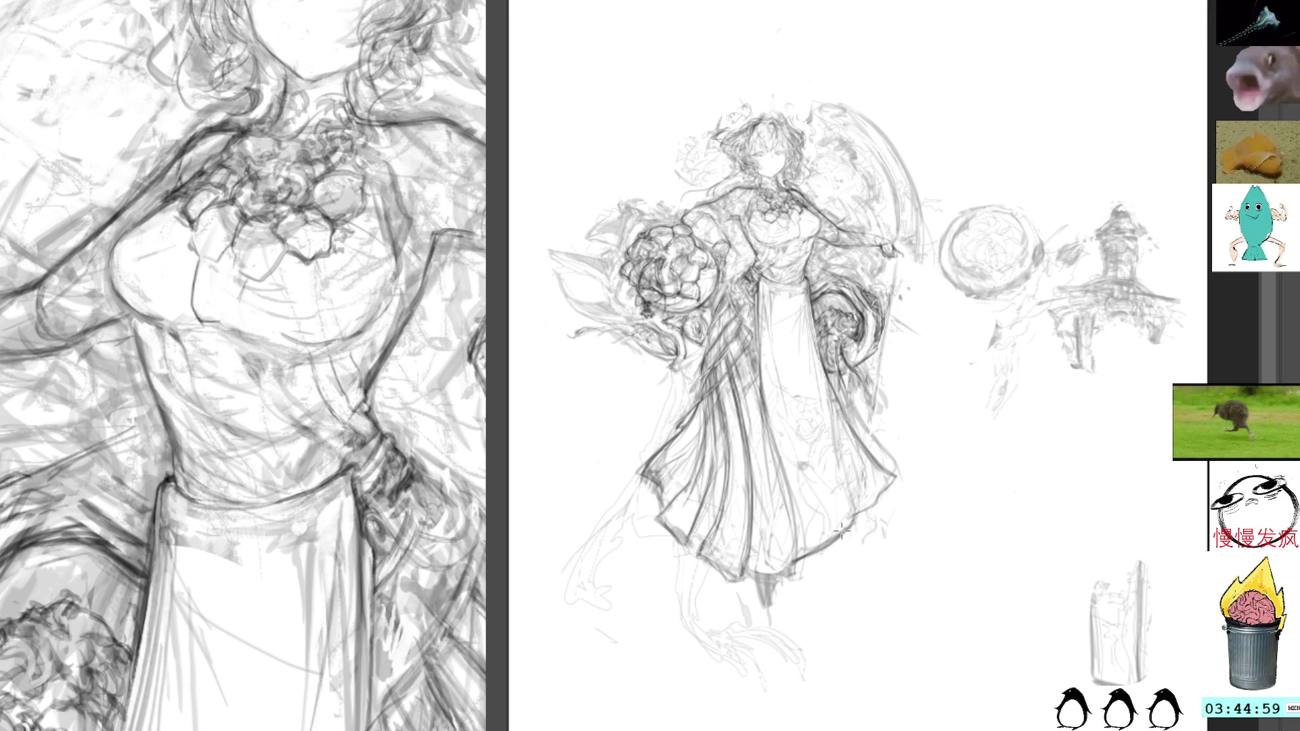
Add pencil strokes below the skirt hem and right of the sleeve, then move the tower sketch upper left
drag(829, 575, 806, 650)
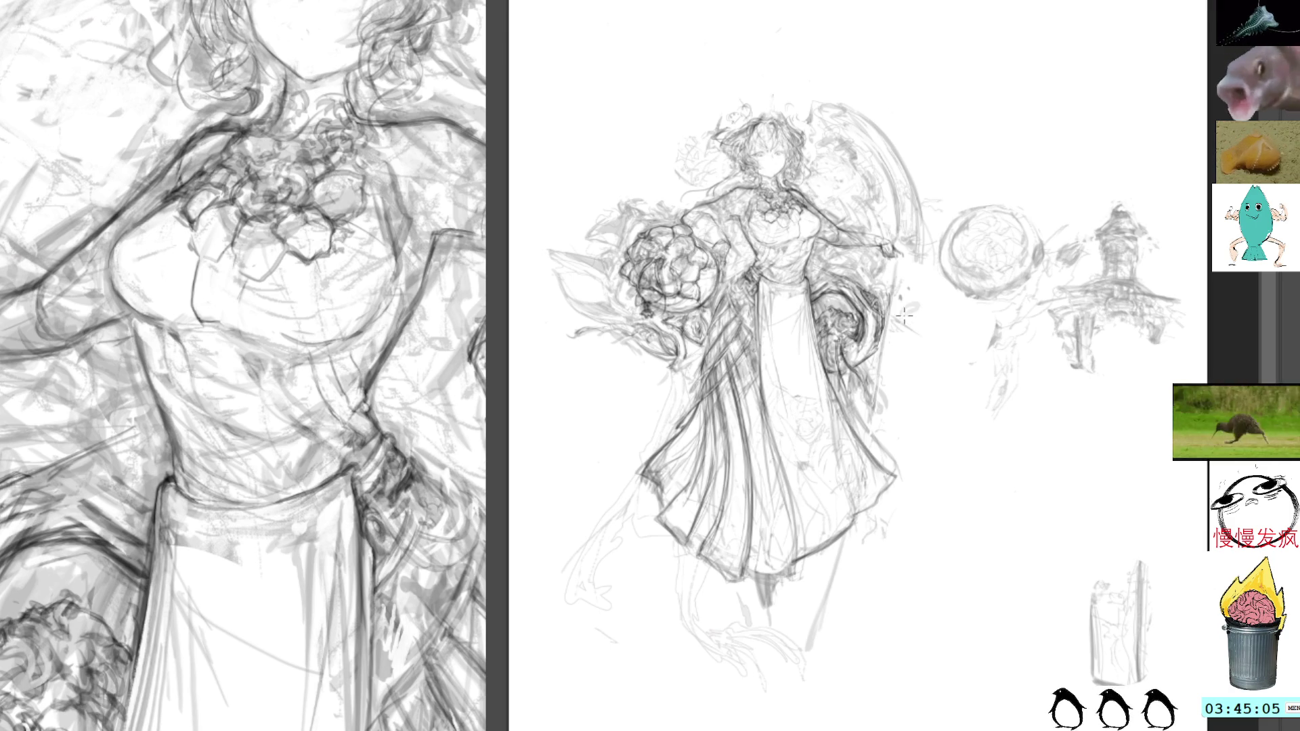
drag(917, 343, 940, 367)
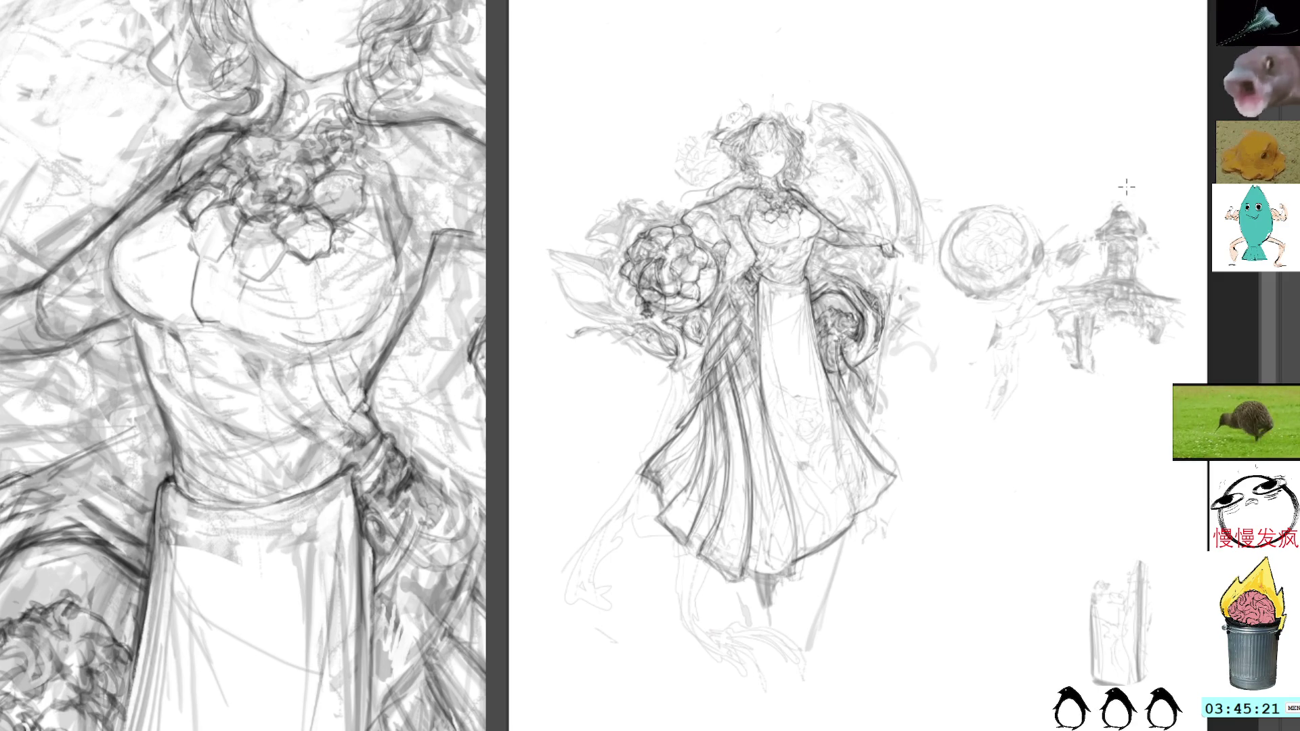
mouse_move(1135, 187)
mouse_down()
mouse_move(1049, 247)
mouse_move(1056, 369)
mouse_move(1178, 212)
mouse_up()
mouse_move(1155, 282)
mouse_down()
mouse_move(644, 122)
mouse_move(669, 136)
mouse_up()
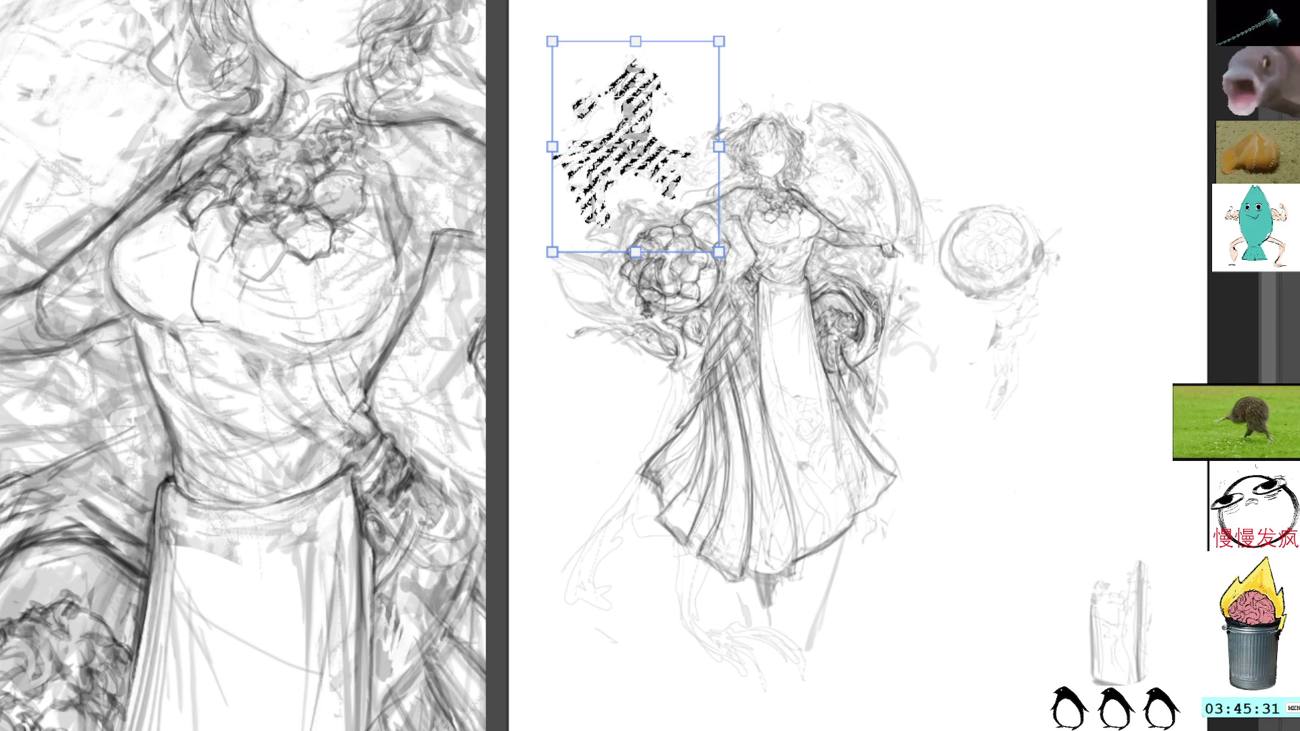
Undo the tower move and reposition the tower sketch beside the figure's right arm
key(ctrl+z)
key(ctrl+d)
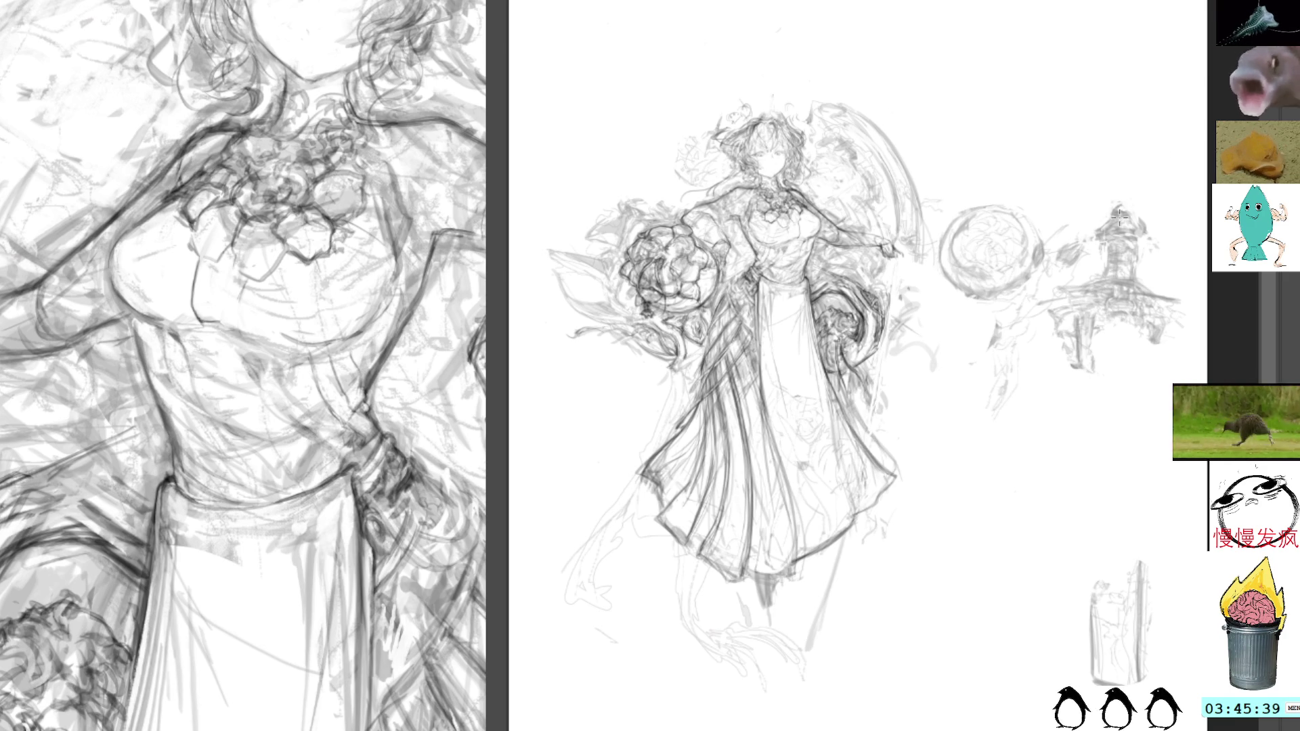
mouse_move(1127, 176)
mouse_down()
mouse_move(1063, 224)
mouse_move(1111, 383)
mouse_move(1144, 186)
mouse_up()
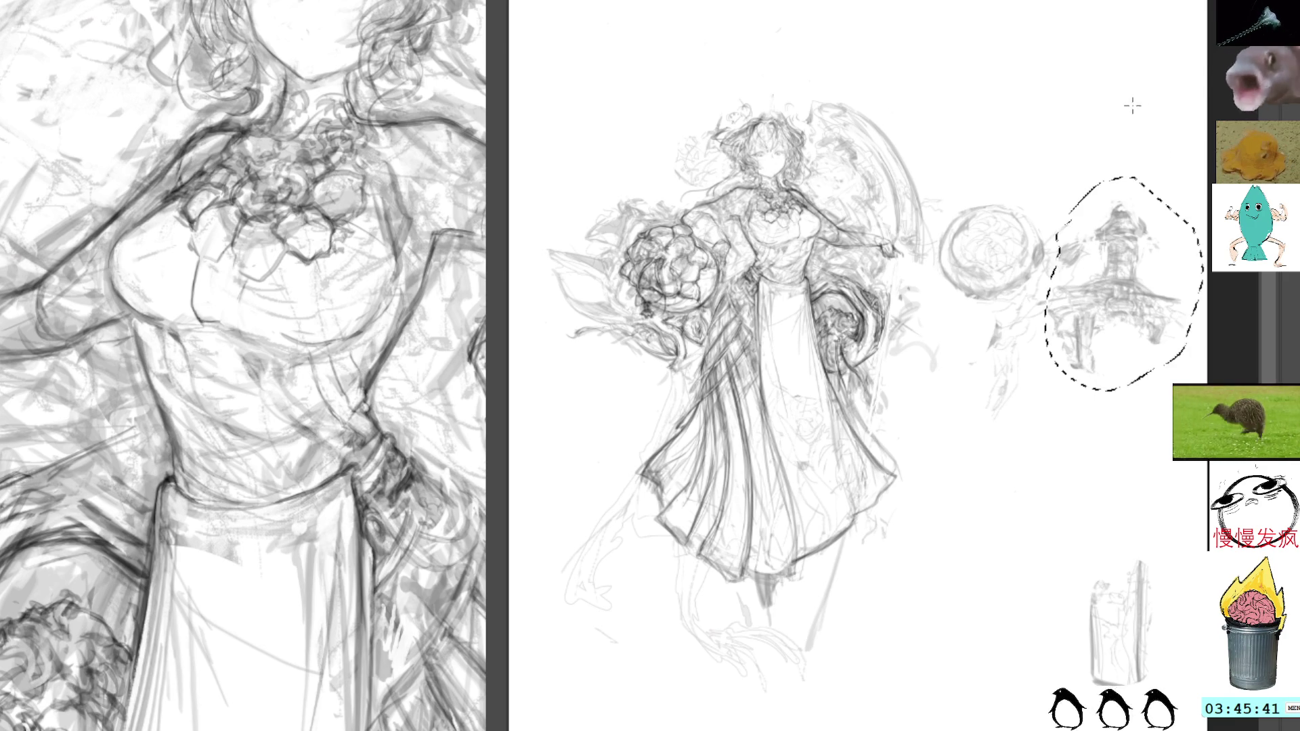
key(ctrl+t)
mouse_move(1180, 293)
mouse_down()
mouse_move(952, 321)
mouse_move(949, 338)
mouse_up()
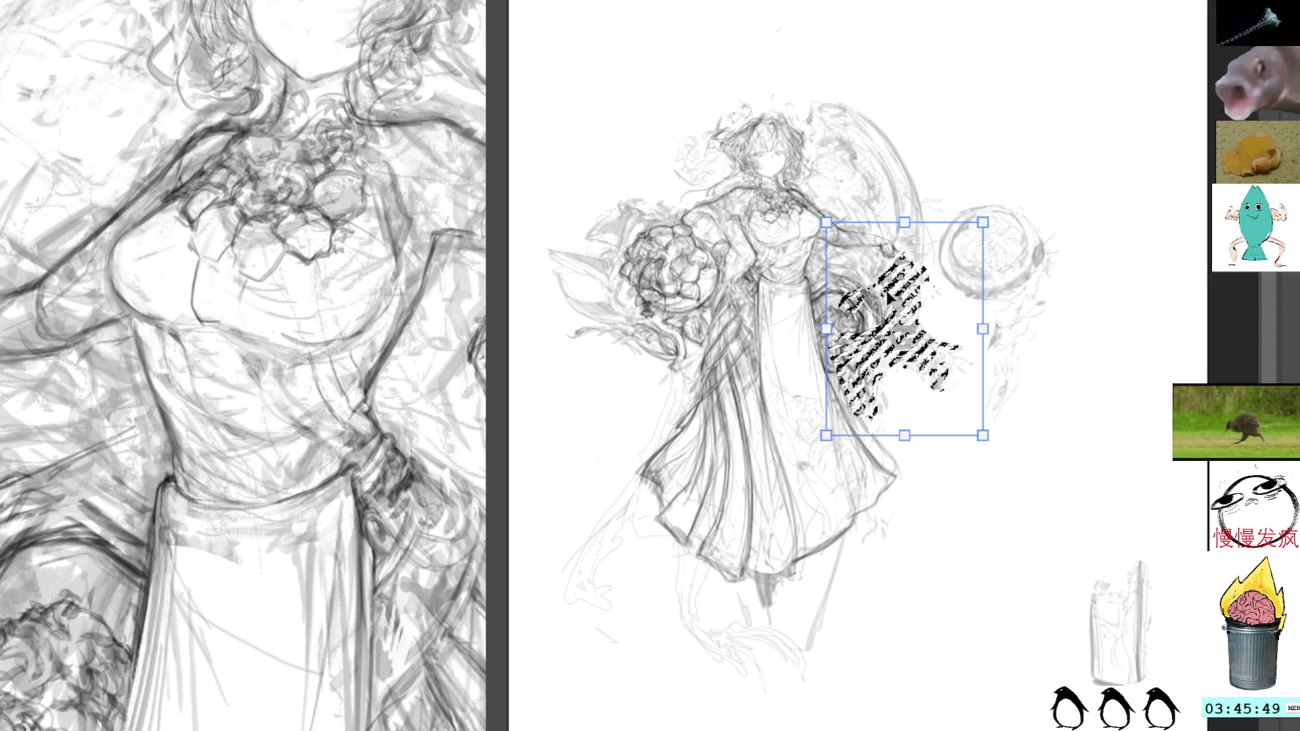
drag(938, 369, 915, 381)
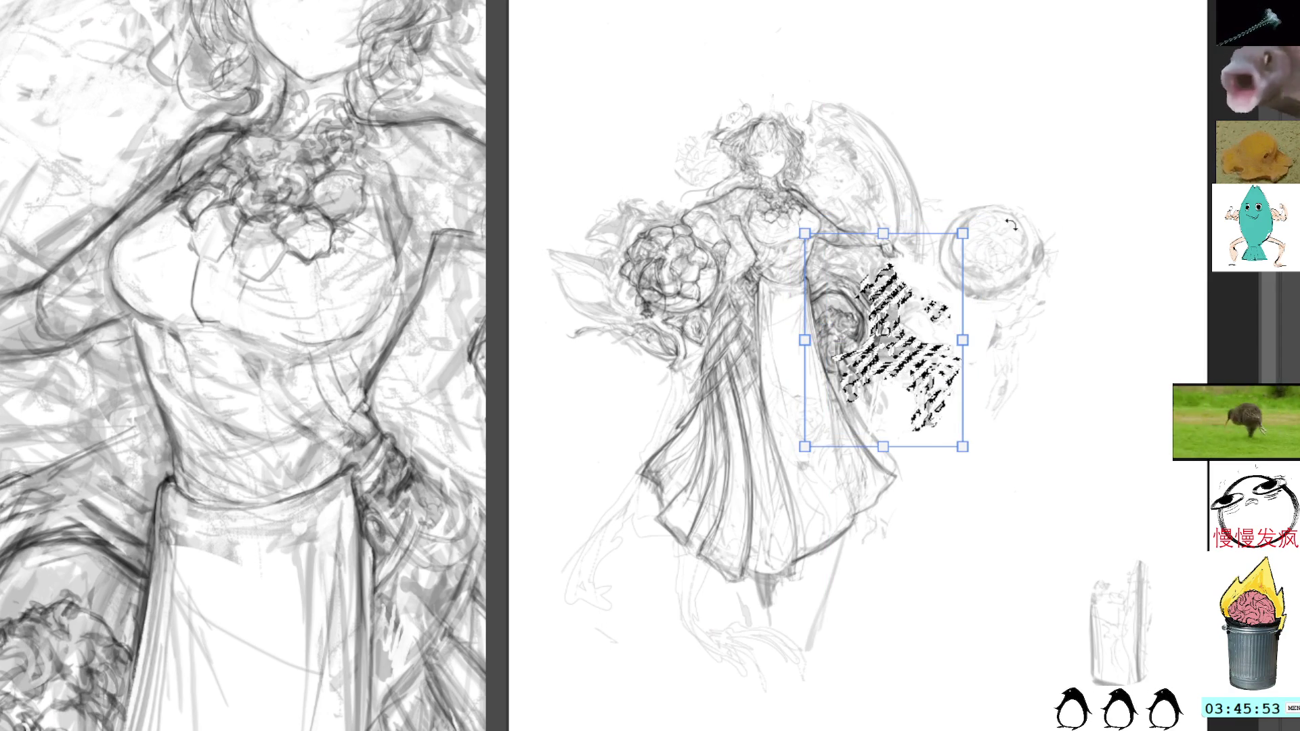
key(Return)
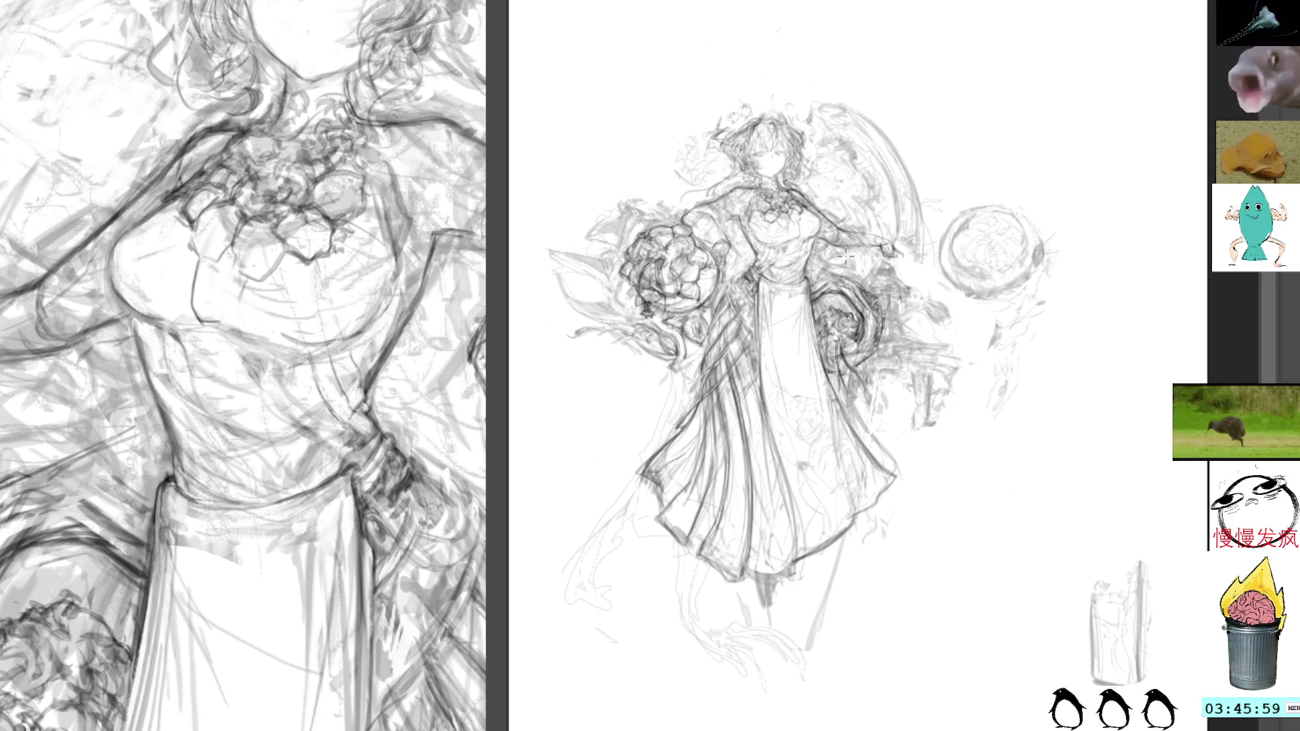
Paste a copy of the tower sketch and stretch the tower taller
key(ctrl+v)
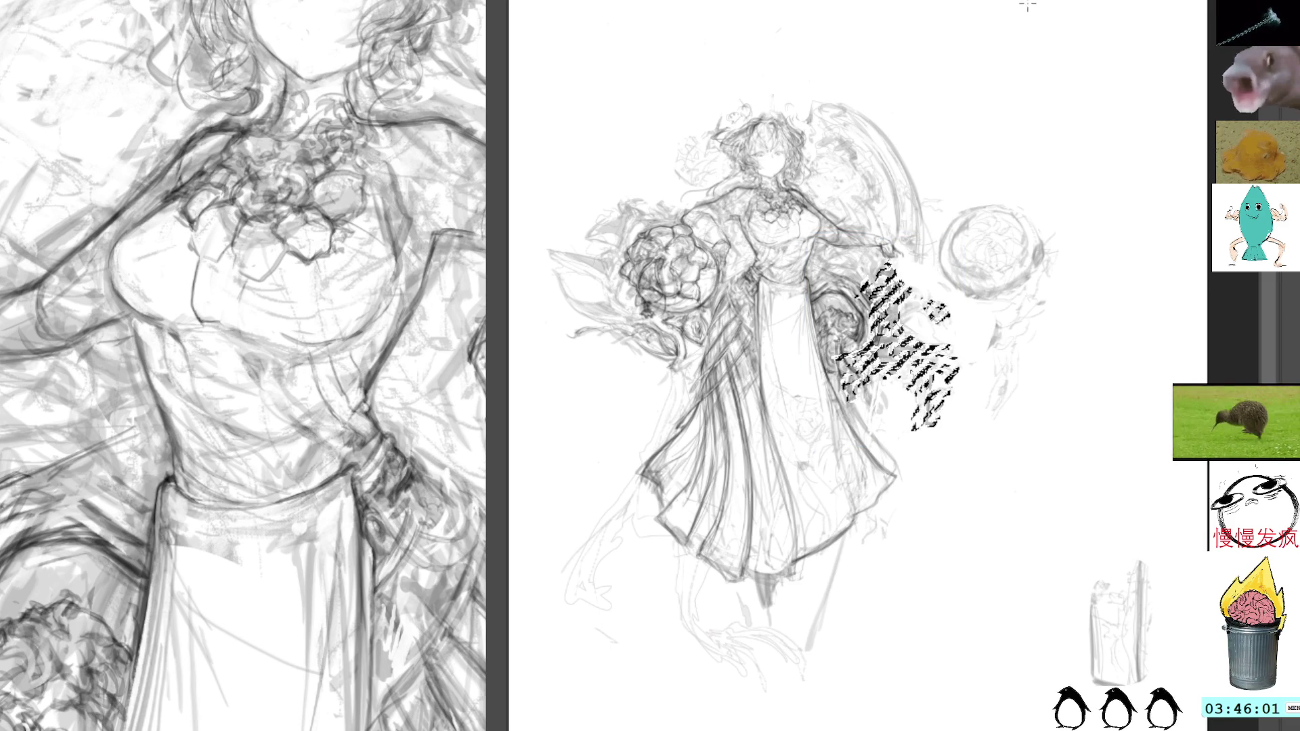
key(ctrl+t)
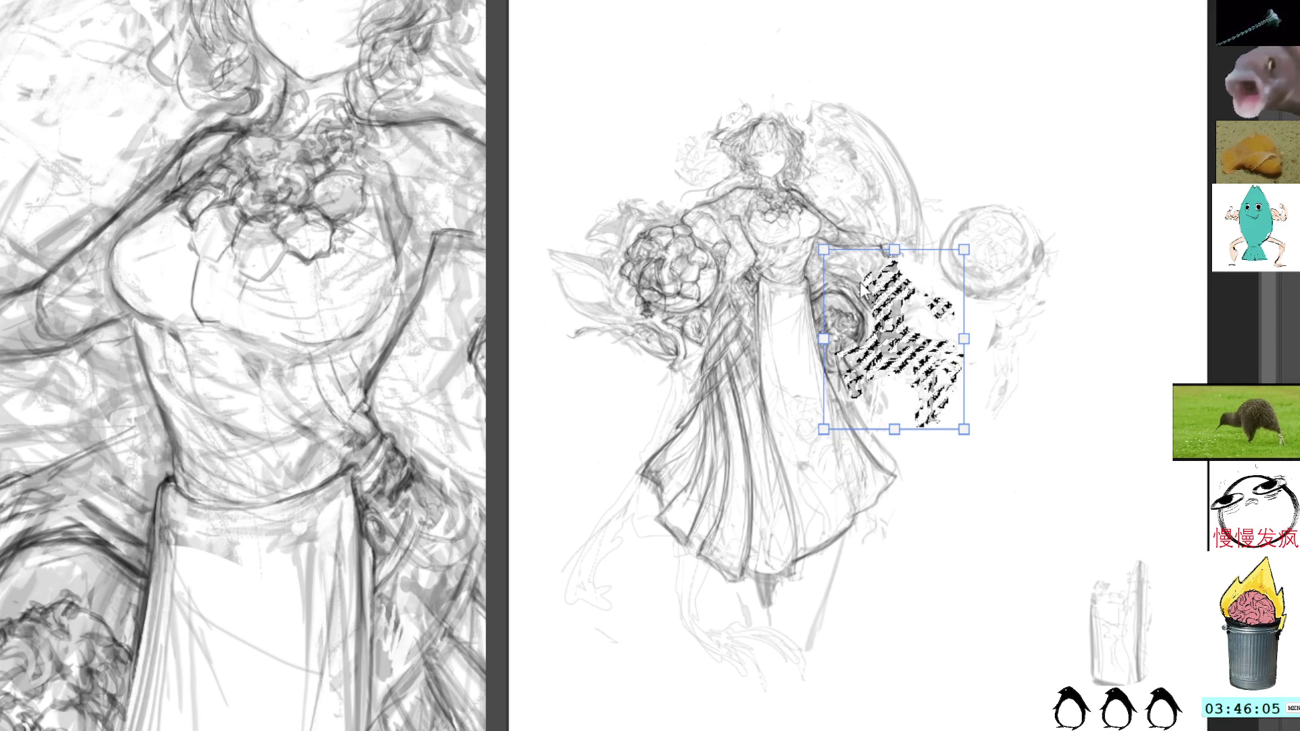
key(Return)
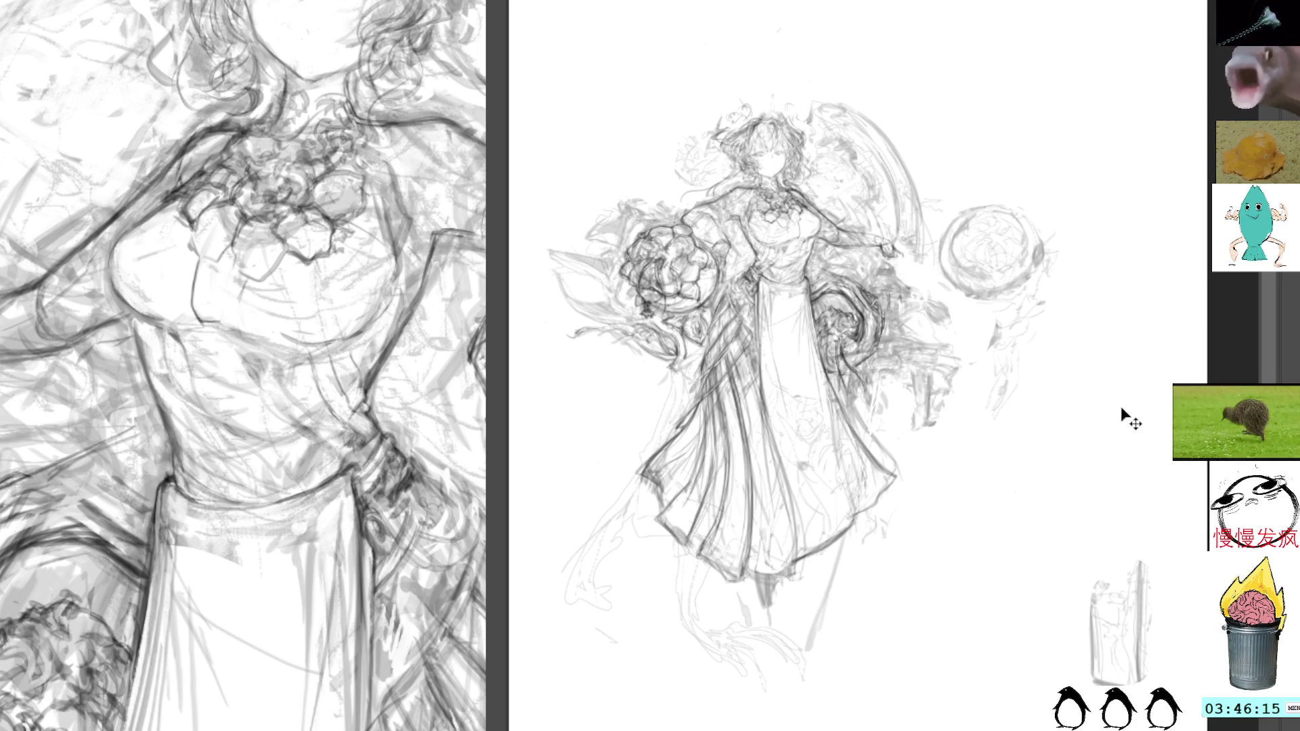
key(ctrl+t)
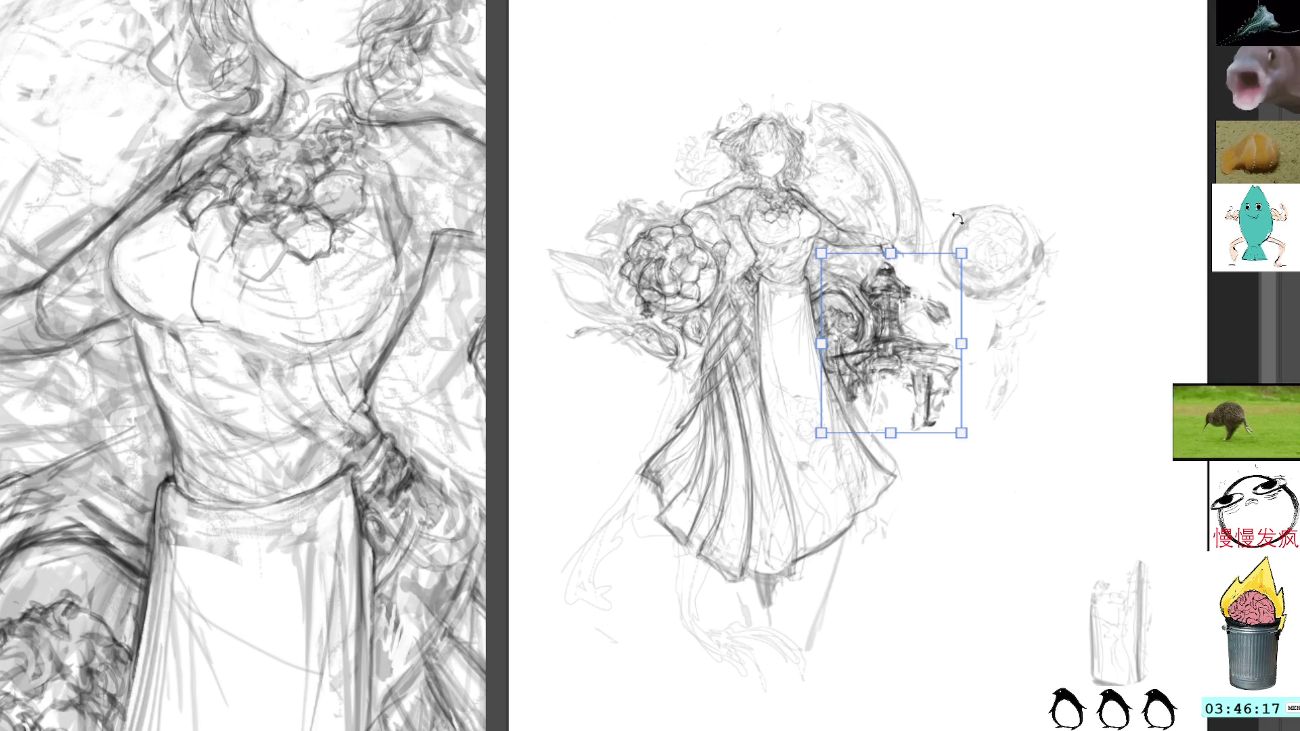
drag(896, 246, 900, 241)
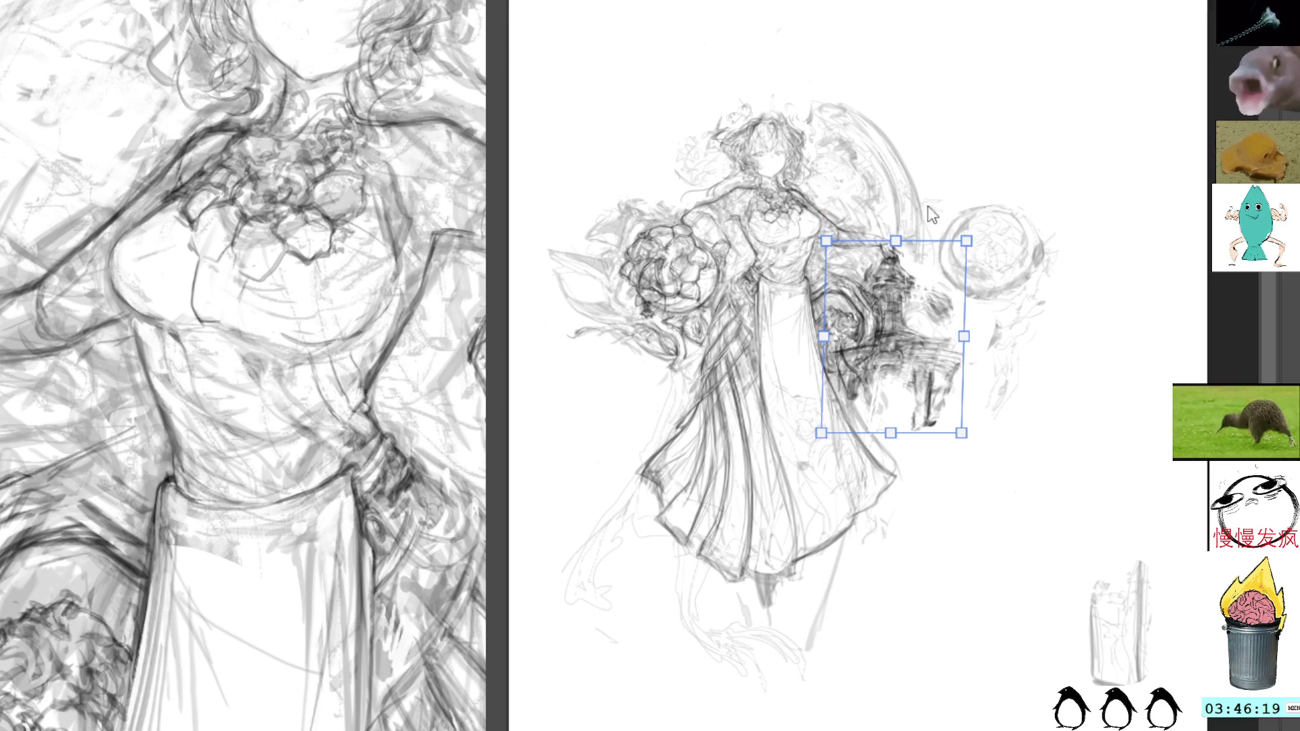
key(Return)
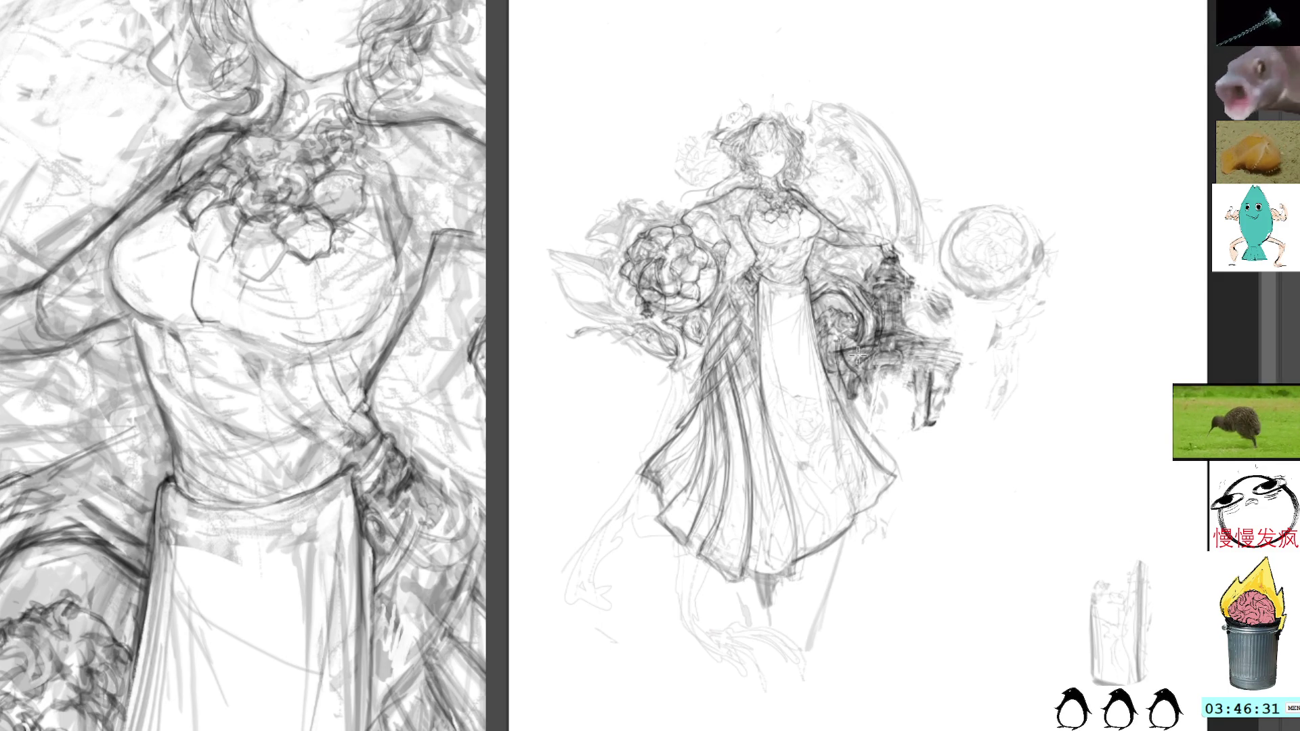
Lighten the dark strokes around the right-hand arm, comparing before and after
mouse_move(899, 369)
mouse_down()
mouse_move(914, 386)
mouse_move(907, 352)
mouse_move(934, 365)
mouse_move(953, 329)
mouse_up()
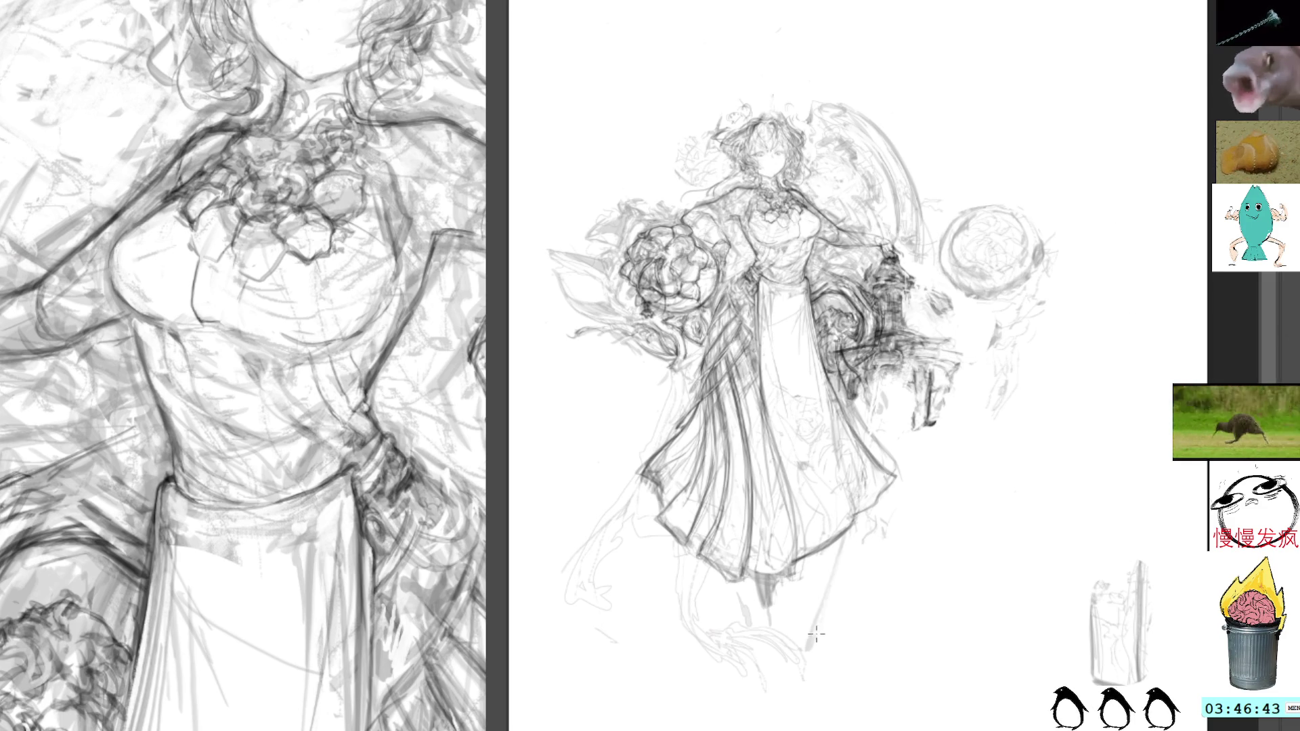
key(ctrl+z)
key(ctrl+y)
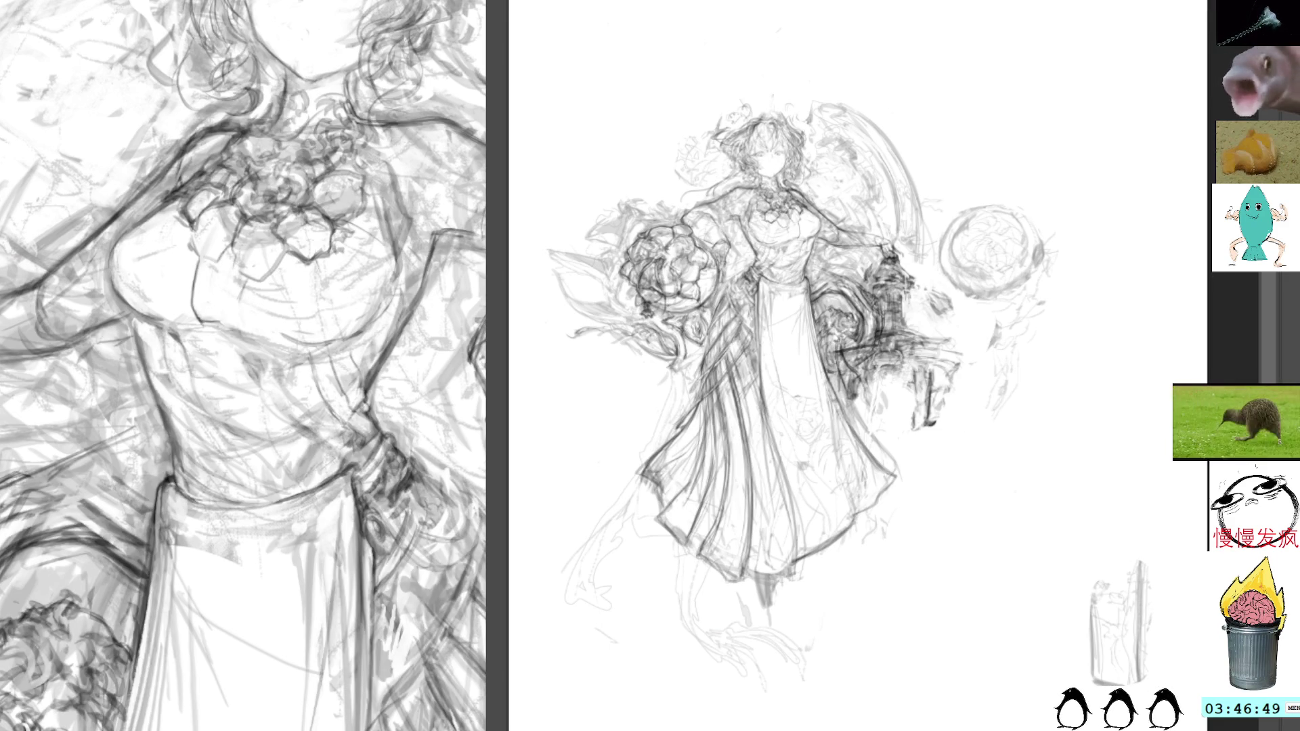
key(ctrl+z)
key(ctrl+y)
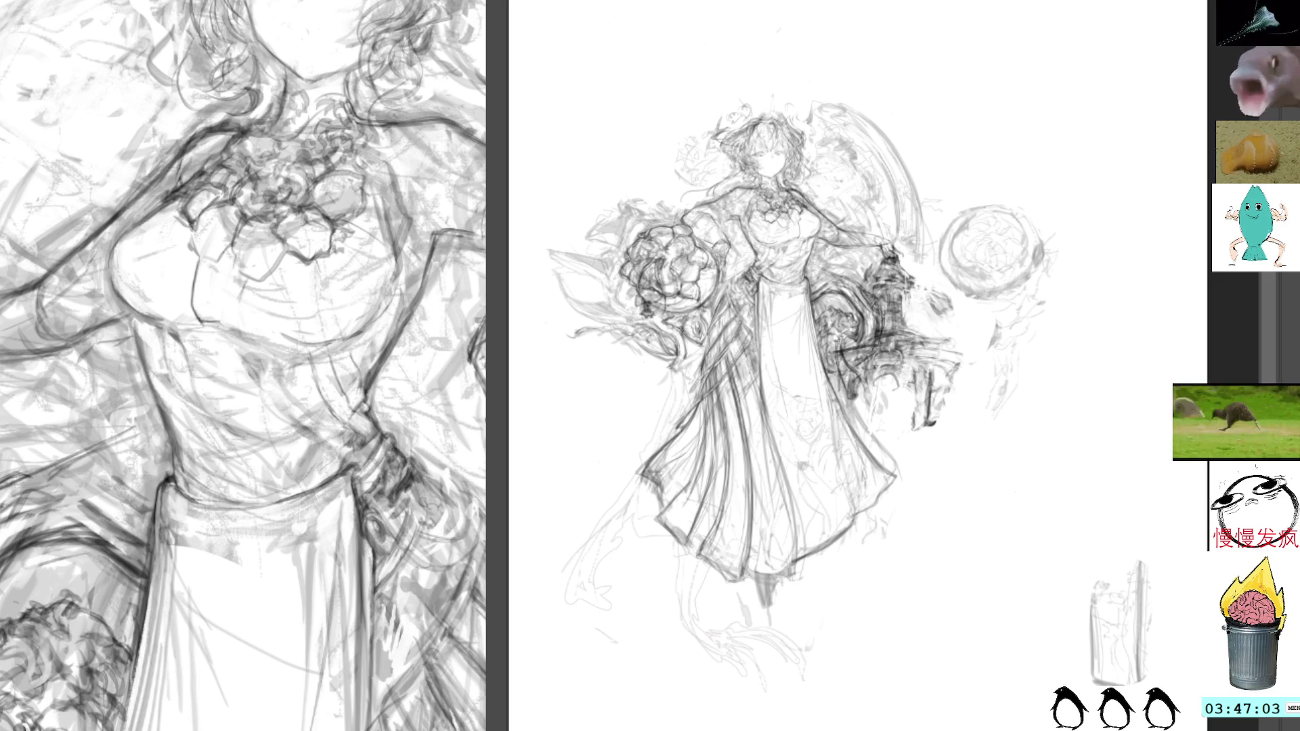
scroll(897, 377, up, 2)
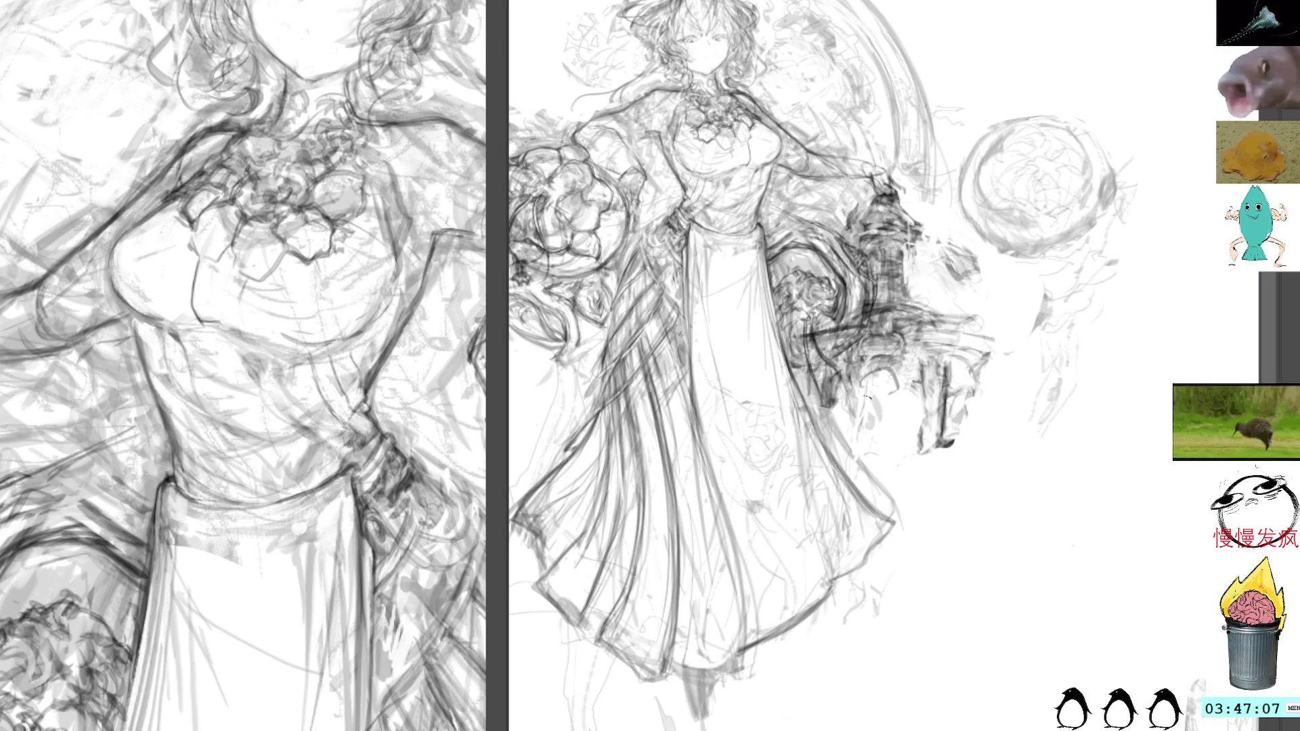
Zoom in on the lantern and hatch dark shading over its lower part and right side
click(940, 373)
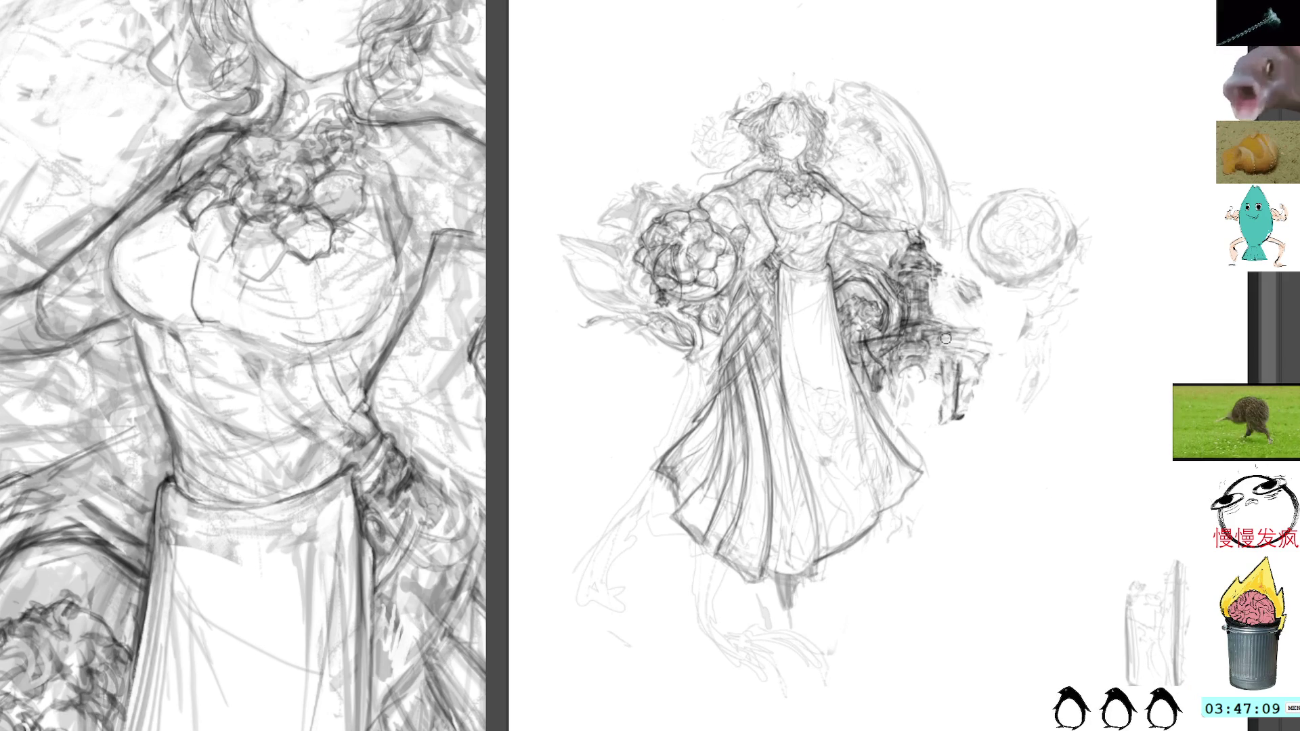
click(946, 347)
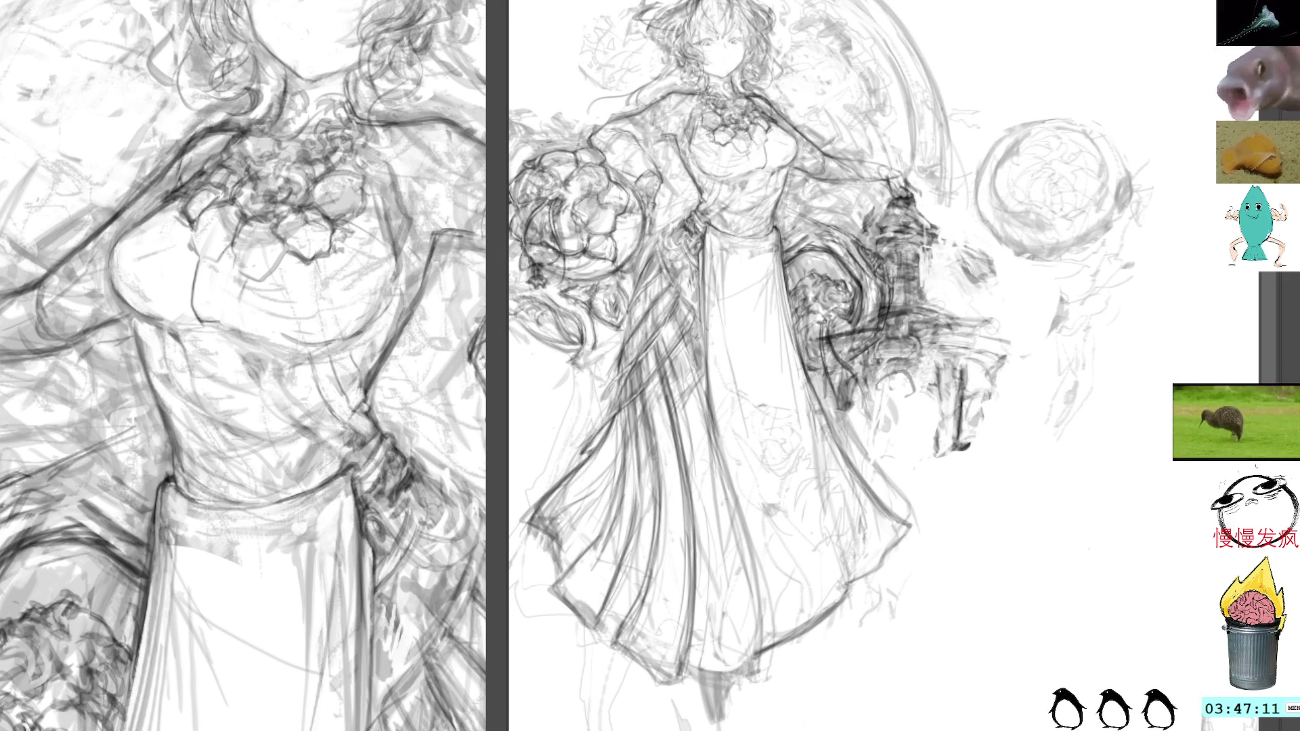
mouse_move(844, 304)
mouse_down()
mouse_move(808, 344)
mouse_move(829, 384)
mouse_move(873, 283)
mouse_move(812, 339)
mouse_move(830, 372)
mouse_move(880, 304)
mouse_up()
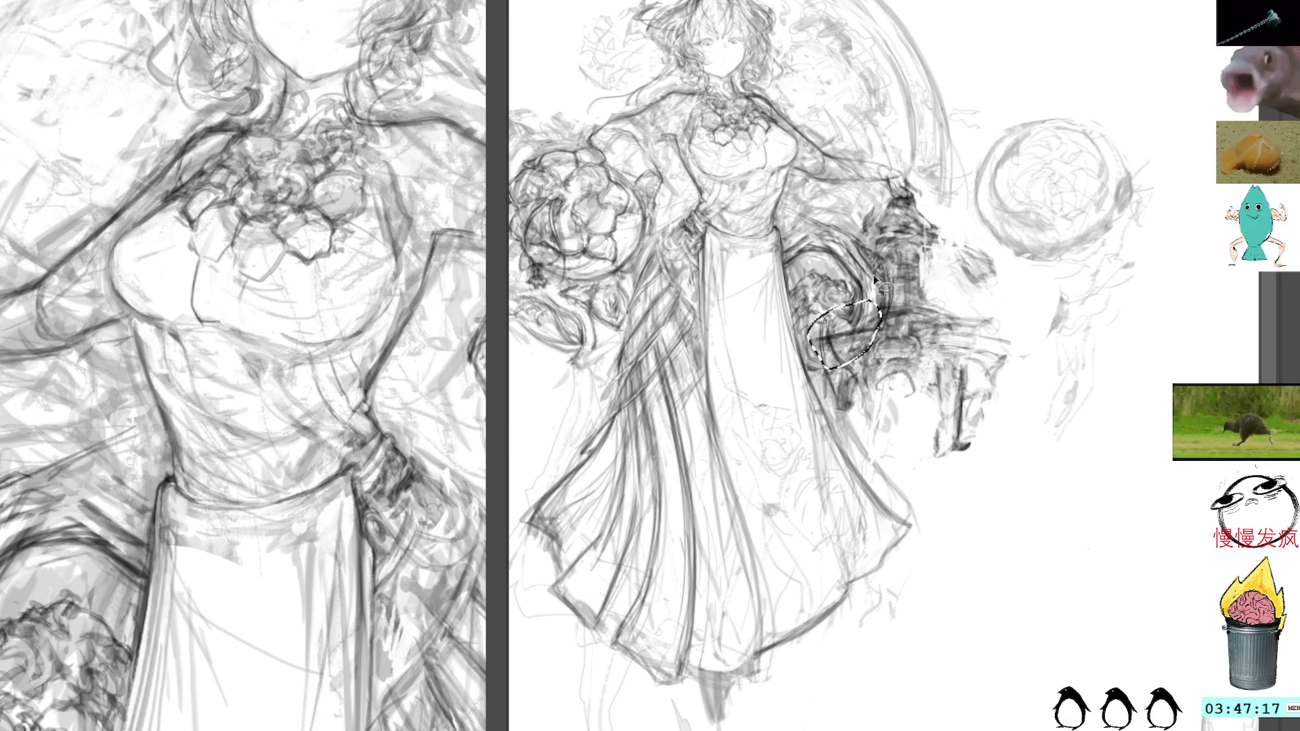
mouse_move(838, 240)
mouse_down()
mouse_move(863, 318)
mouse_move(872, 249)
mouse_up()
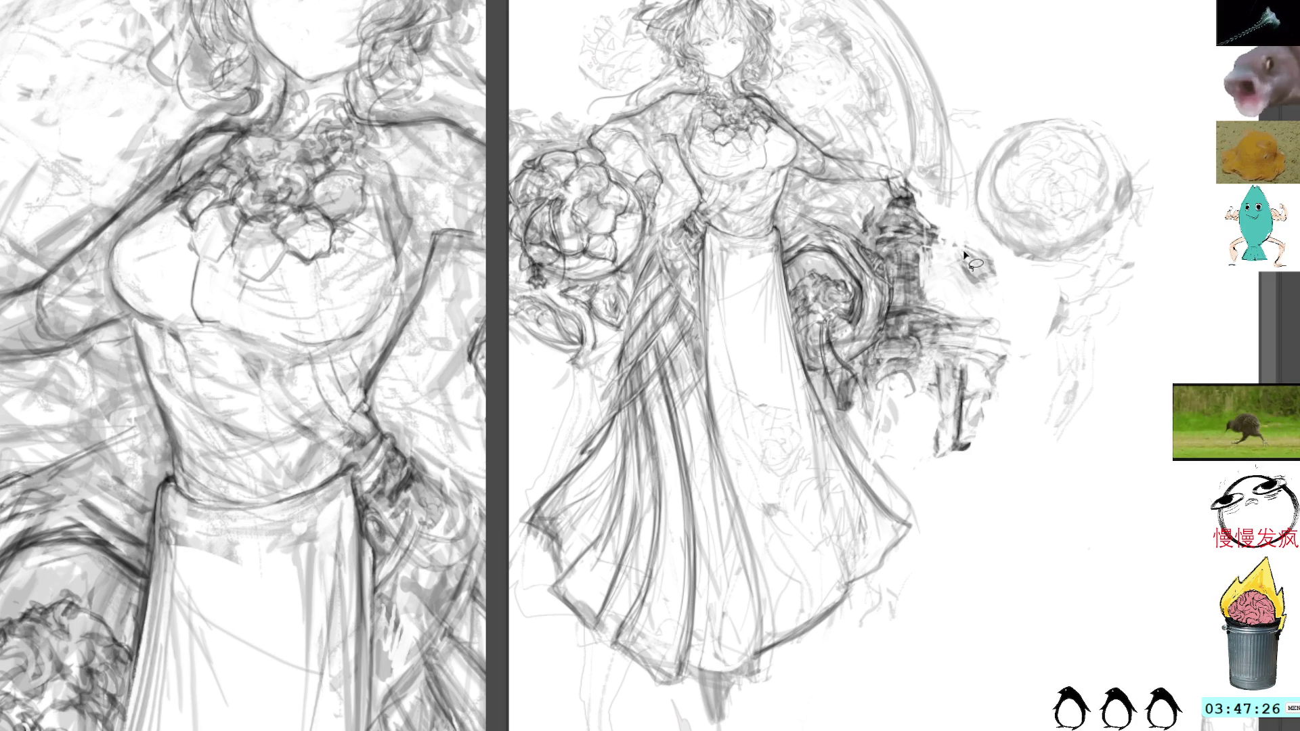
mouse_move(900, 379)
mouse_down()
mouse_move(868, 417)
mouse_move(870, 435)
mouse_move(877, 422)
mouse_move(888, 433)
mouse_move(902, 400)
mouse_move(914, 420)
mouse_move(933, 384)
mouse_move(928, 334)
mouse_up()
drag(924, 283, 930, 318)
mouse_move(921, 260)
mouse_down()
mouse_move(933, 326)
mouse_move(977, 328)
mouse_up()
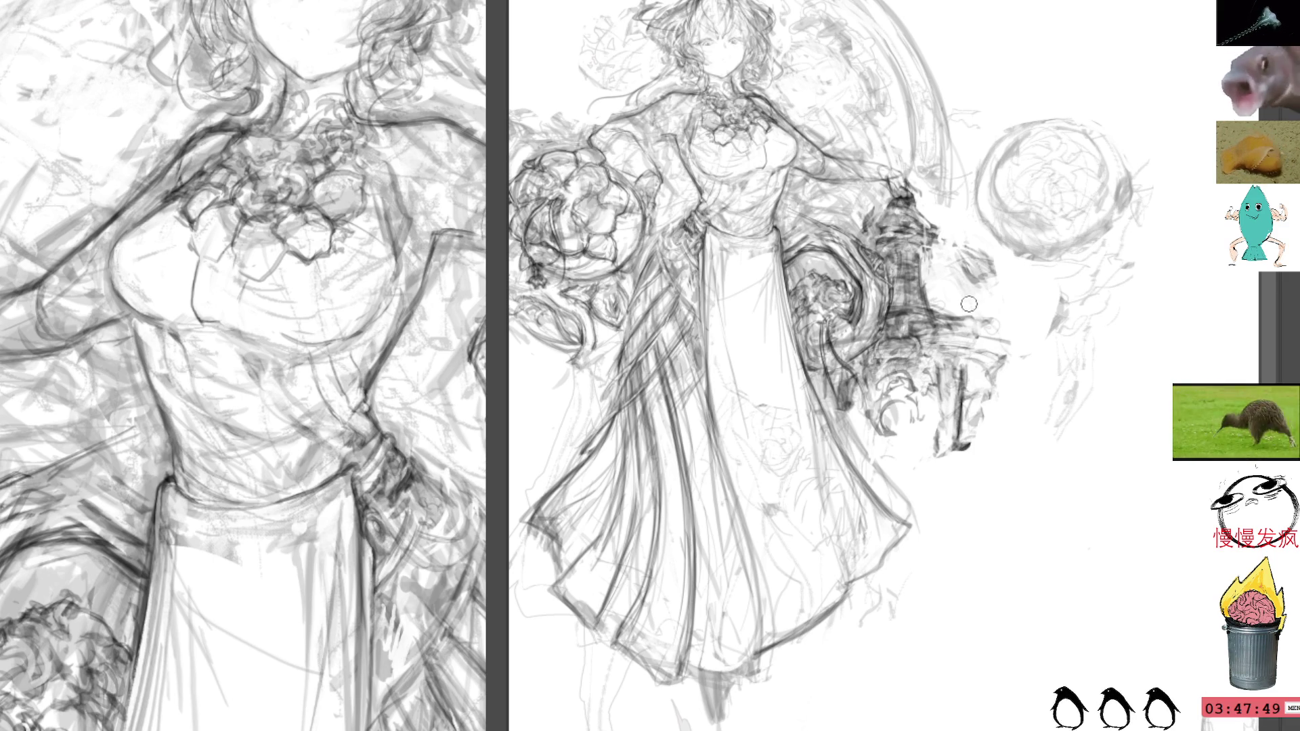
Hatch the lantern's right, upper and left edges and add dark marks at its base
mouse_move(978, 332)
mouse_down()
mouse_move(1010, 356)
mouse_move(1009, 338)
mouse_move(1010, 357)
mouse_move(973, 448)
mouse_move(930, 461)
mouse_up()
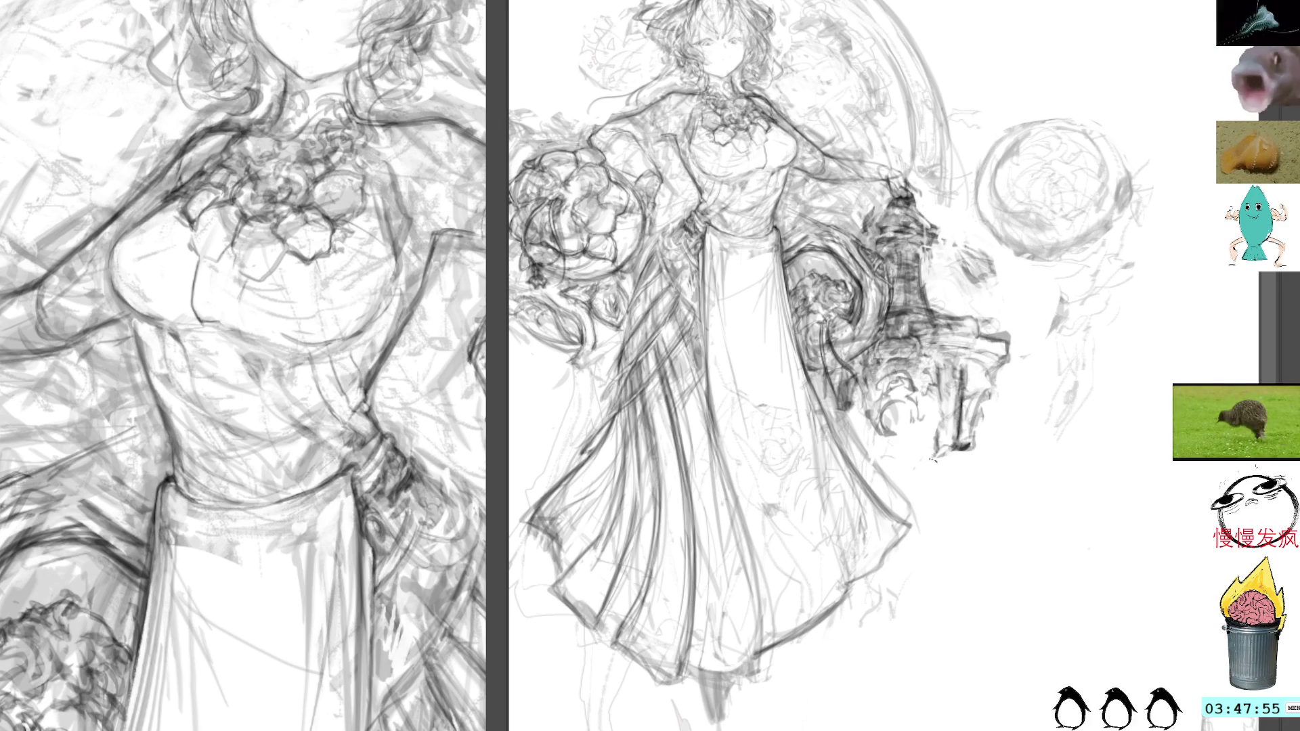
mouse_move(881, 373)
mouse_down()
mouse_move(925, 371)
mouse_move(910, 373)
mouse_move(940, 398)
mouse_move(943, 441)
mouse_up()
mouse_move(939, 377)
mouse_down()
mouse_move(953, 423)
mouse_move(927, 414)
mouse_move(940, 442)
mouse_up()
drag(861, 385, 854, 428)
drag(859, 379, 846, 417)
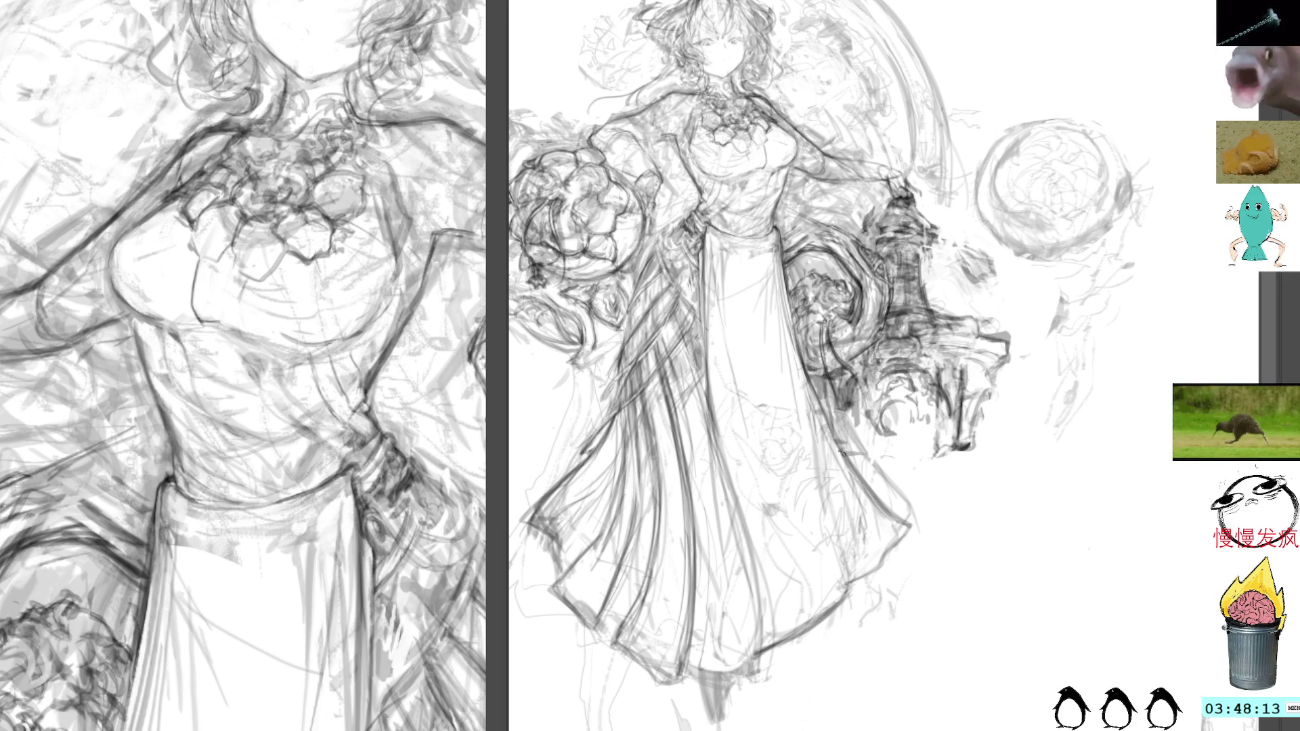
drag(977, 424, 972, 451)
mouse_move(856, 391)
mouse_down()
mouse_move(866, 447)
mouse_move(846, 450)
mouse_move(868, 448)
mouse_move(847, 427)
mouse_move(865, 446)
mouse_move(851, 405)
mouse_move(851, 440)
mouse_move(836, 451)
mouse_move(955, 455)
mouse_move(980, 359)
mouse_move(969, 440)
mouse_move(978, 372)
mouse_move(965, 426)
mouse_move(961, 383)
mouse_move(966, 440)
mouse_move(992, 399)
mouse_move(982, 383)
mouse_move(997, 339)
mouse_move(979, 312)
mouse_up()
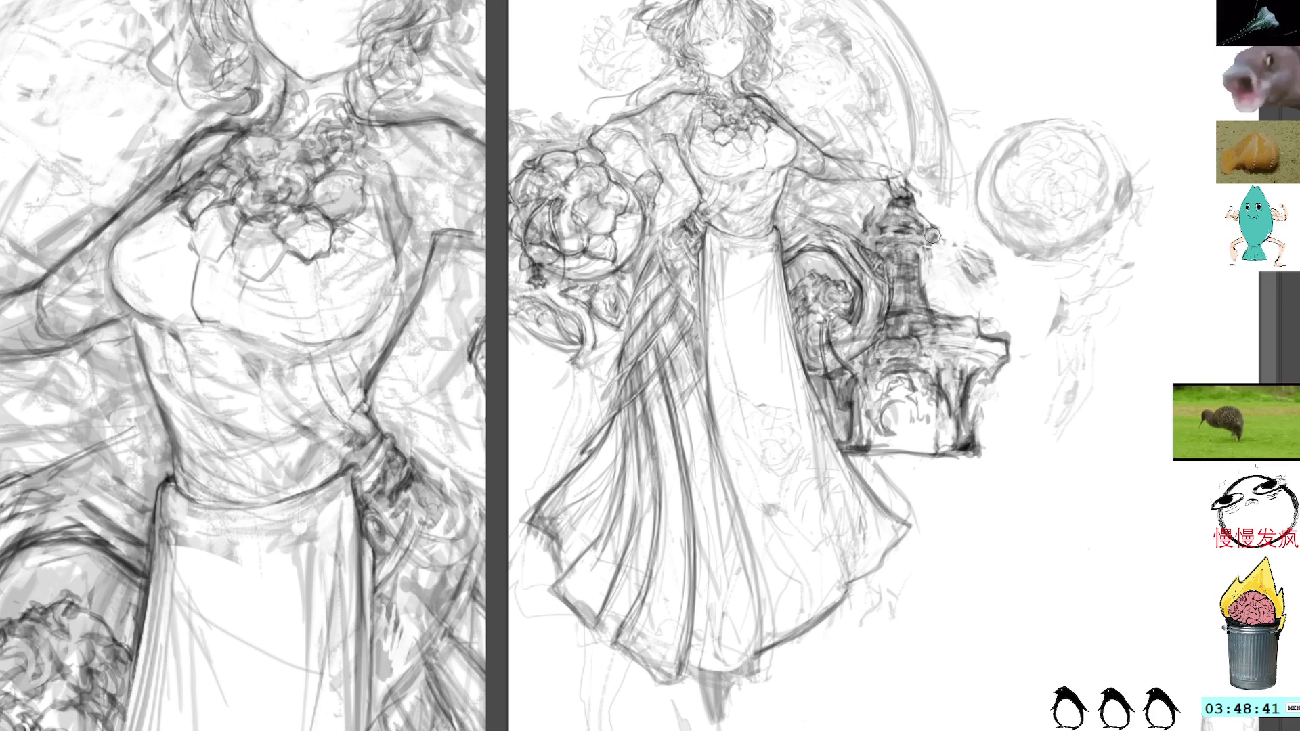
Darken the lantern's roof and draw the arm reaching to its handle
mouse_move(876, 210)
mouse_down()
mouse_move(926, 208)
mouse_move(929, 224)
mouse_up()
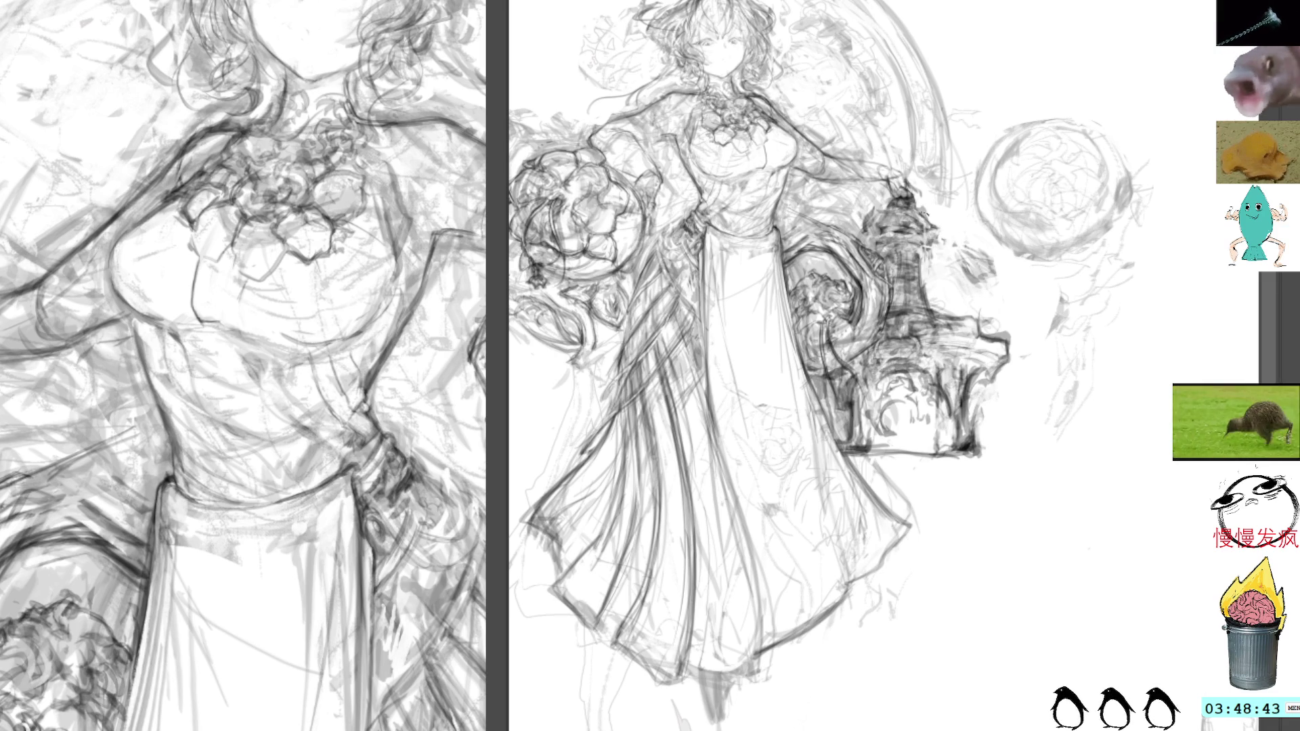
mouse_move(834, 179)
mouse_down()
mouse_move(918, 181)
mouse_move(925, 201)
mouse_move(911, 178)
mouse_move(937, 199)
mouse_up()
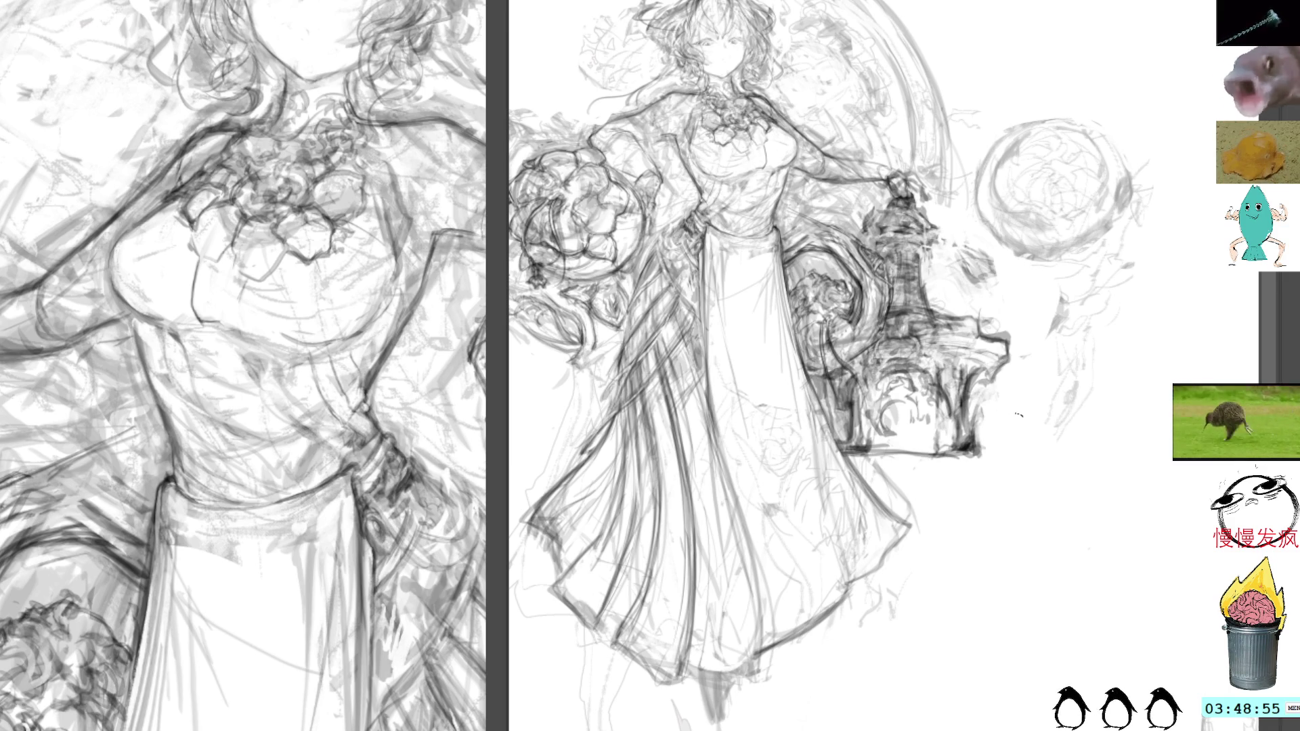
key(ctrl+t)
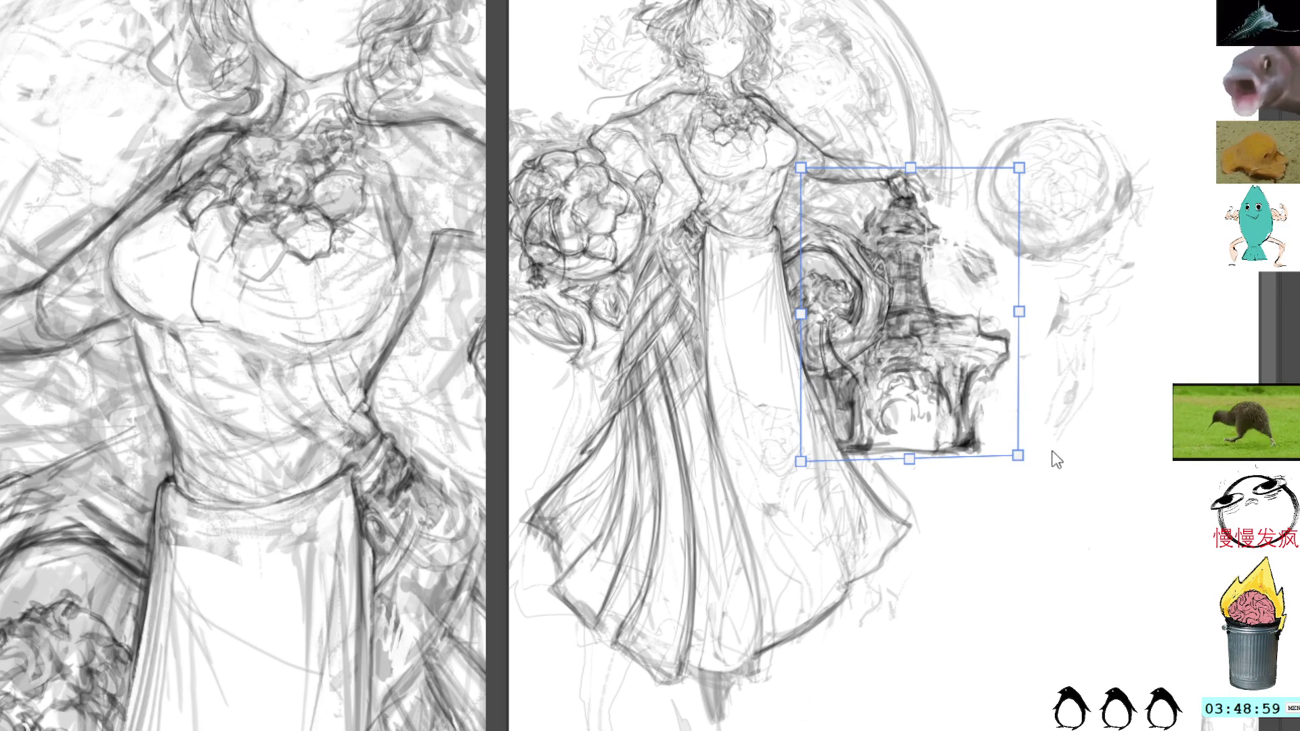
Confirm the pedestal's new size and position and darken its lower-right corner
key(Return)
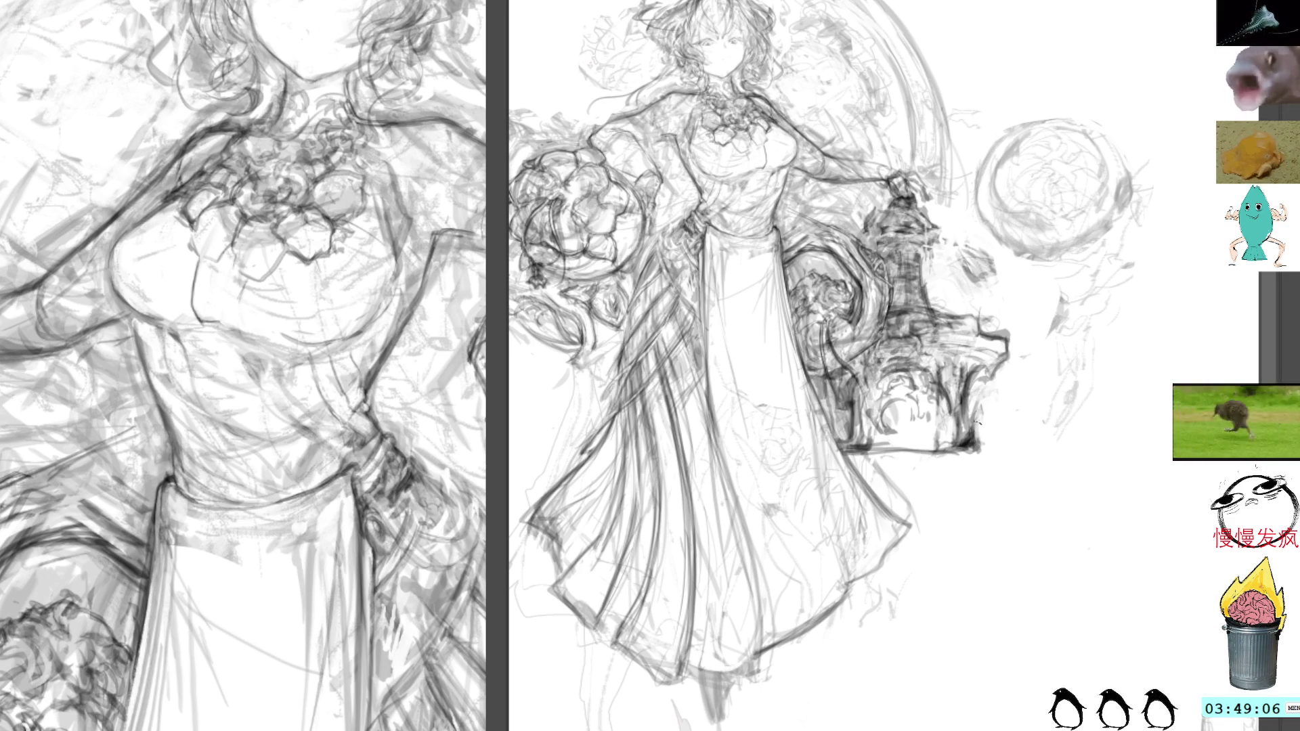
drag(979, 440, 992, 449)
mouse_move(892, 461)
mouse_down()
mouse_move(851, 464)
mouse_move(945, 466)
mouse_move(846, 461)
mouse_move(979, 469)
mouse_move(945, 489)
mouse_up()
Sketch a shadow band under the pedestal with long vertical and flowing trailing strokes
mouse_move(910, 479)
mouse_down()
mouse_move(924, 528)
mouse_move(900, 590)
mouse_up()
mouse_move(927, 479)
mouse_down()
mouse_move(885, 676)
mouse_move(921, 698)
mouse_up()
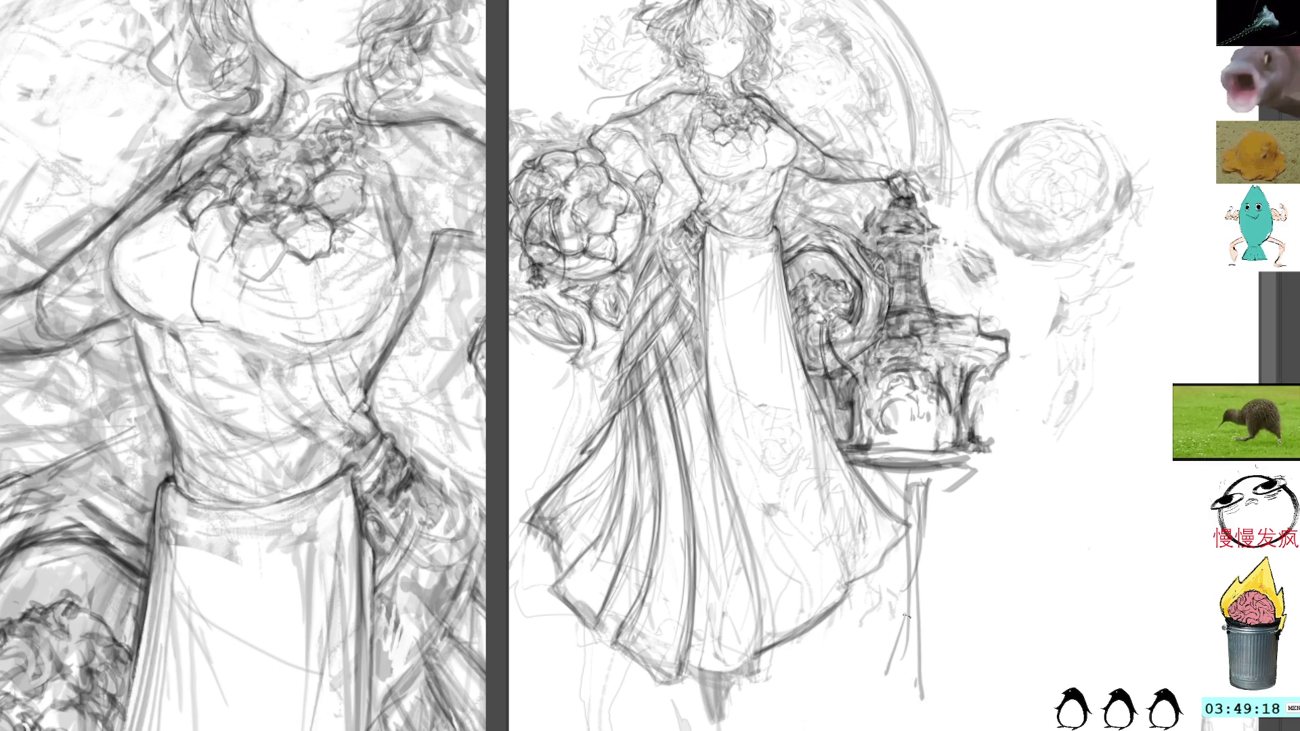
drag(912, 605, 837, 730)
drag(941, 454, 800, 730)
drag(924, 629, 920, 695)
mouse_move(938, 563)
mouse_down()
mouse_move(1057, 501)
mouse_move(1049, 518)
mouse_up()
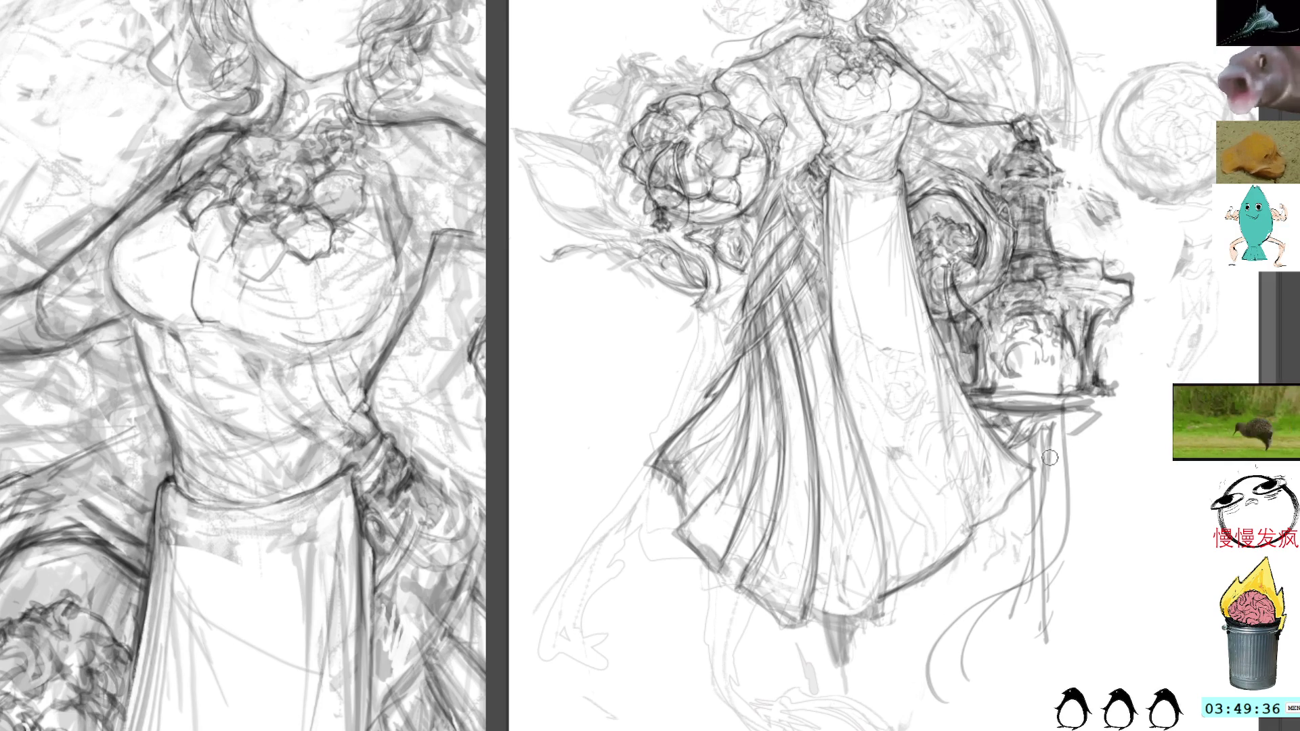
Lasso the stray strokes just below the pedestal and clear them away
mouse_move(1075, 452)
mouse_down()
mouse_move(1021, 522)
mouse_move(1034, 665)
mouse_move(1080, 474)
mouse_up()
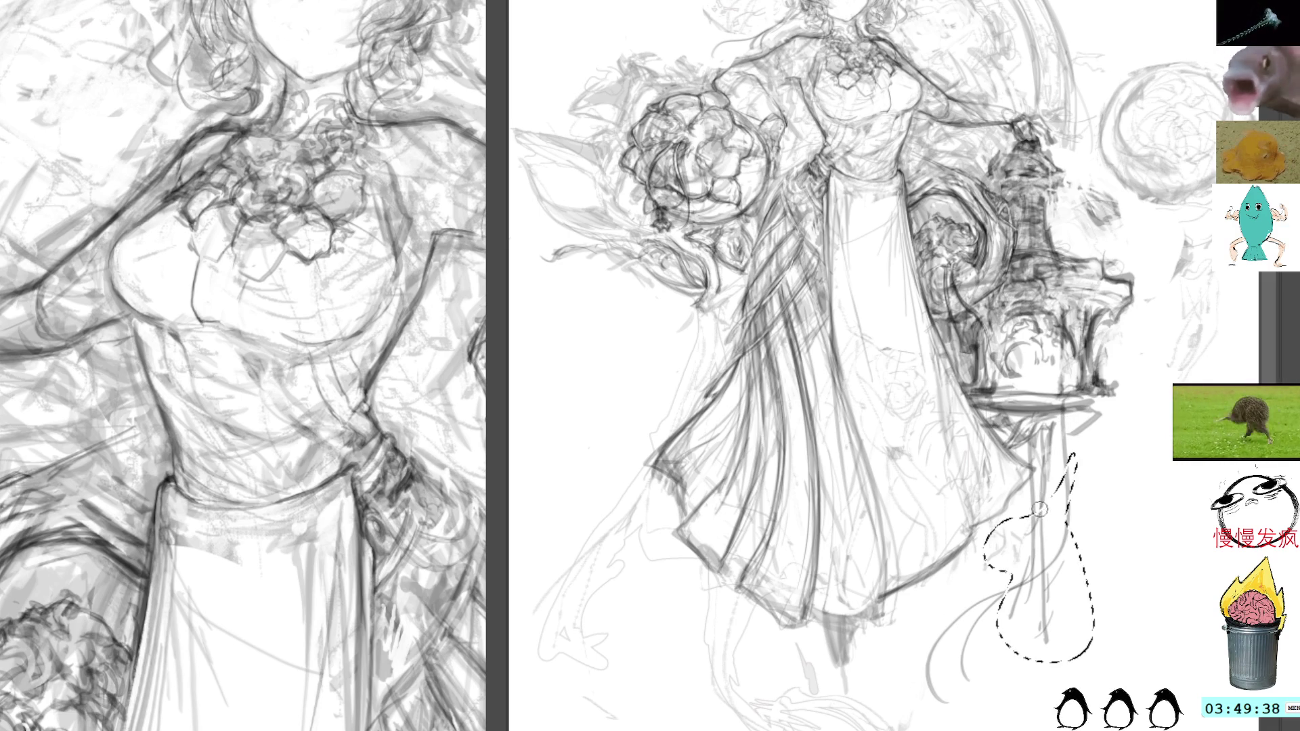
drag(1044, 599, 1048, 640)
key(ctrl+d)
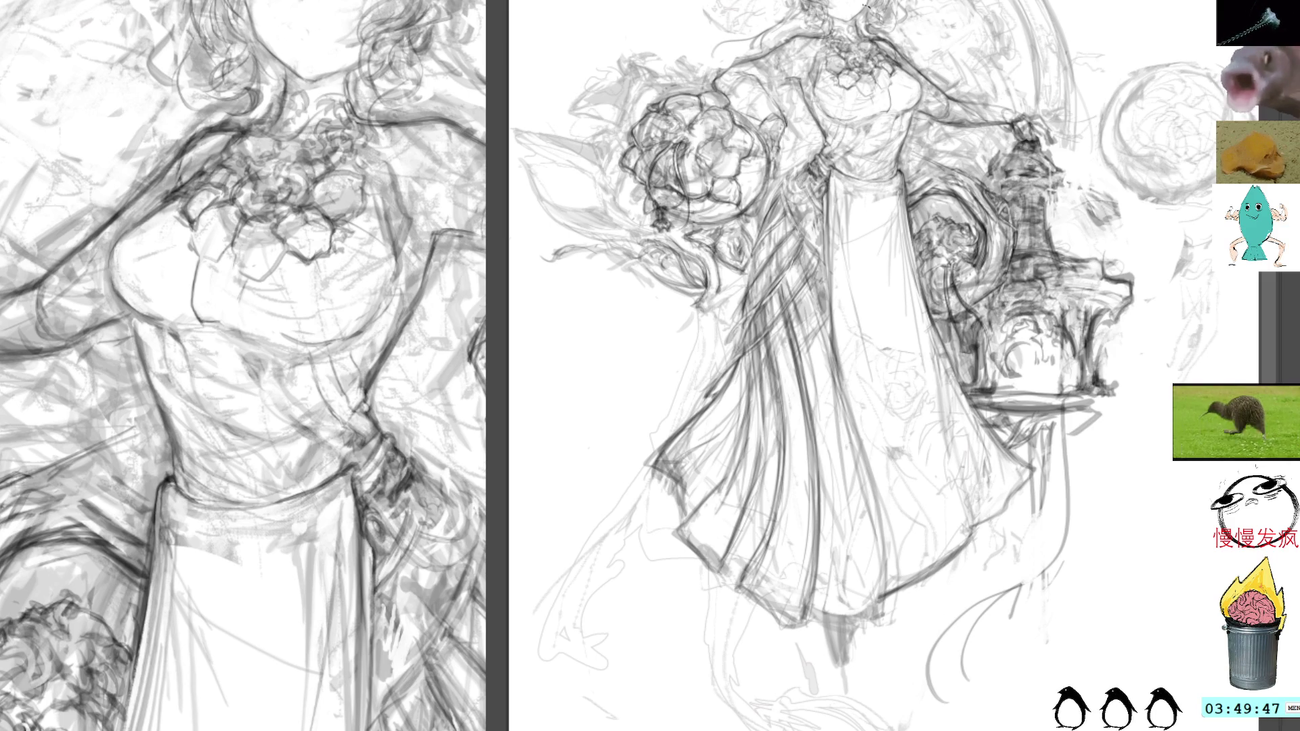
Darken both ends of the pedestal base and hatch the shadow under its platform
drag(374, 3, 401, 102)
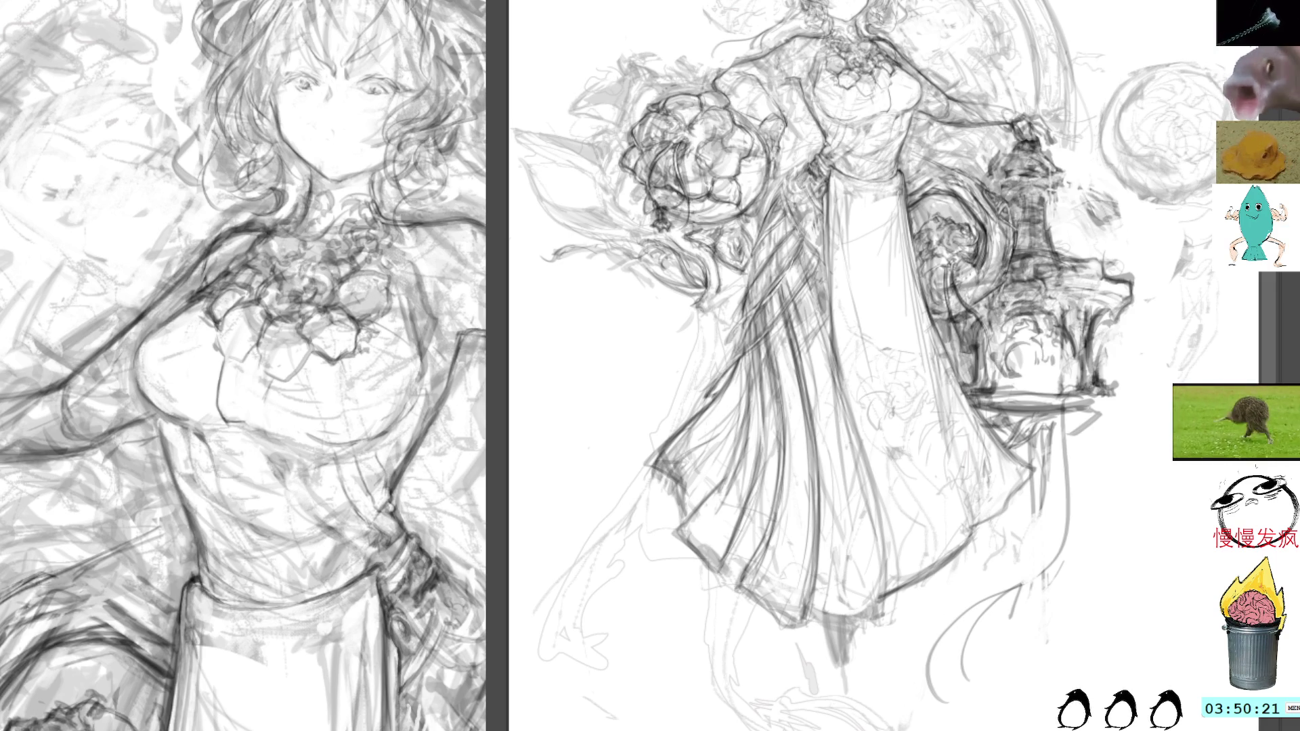
scroll(1108, 424, right, 3)
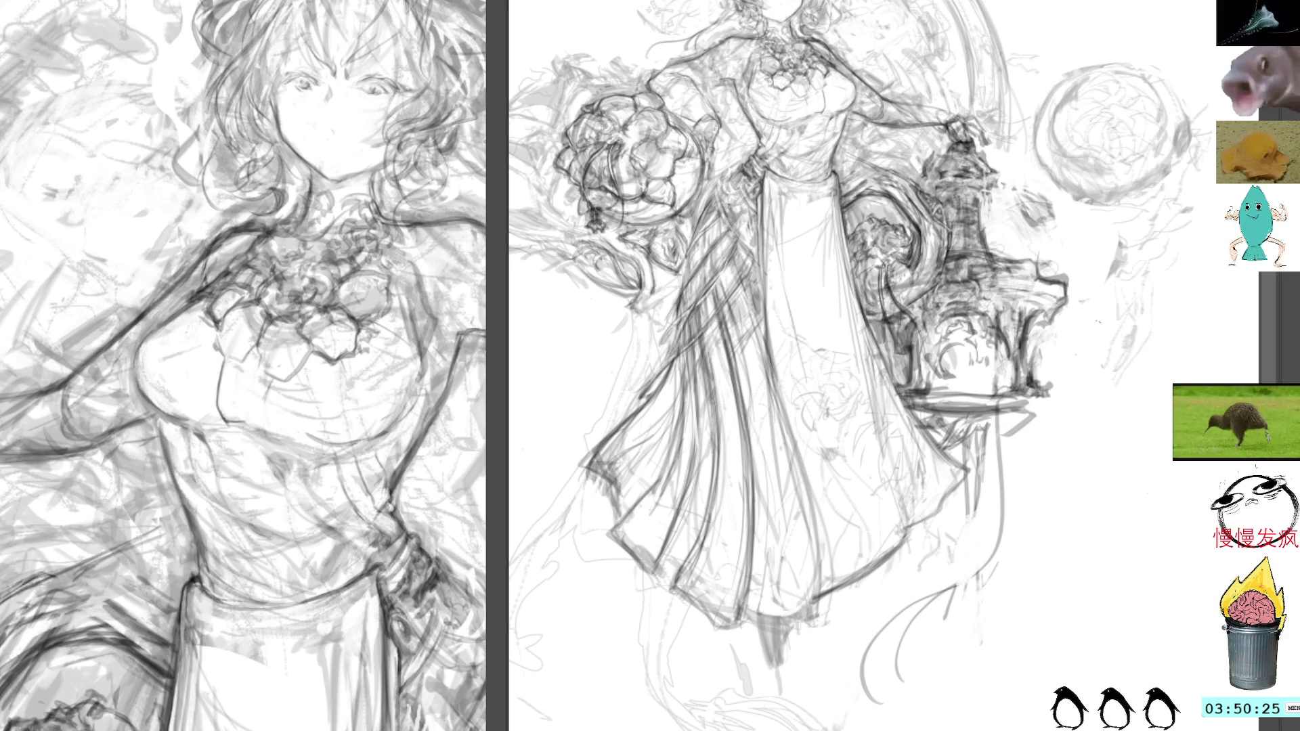
key(ctrl+z)
mouse_move(1029, 405)
mouse_down()
mouse_move(1054, 408)
mouse_move(1030, 410)
mouse_up()
mouse_move(911, 396)
mouse_down()
mouse_move(945, 415)
mouse_move(936, 434)
mouse_up()
key(ctrl+z)
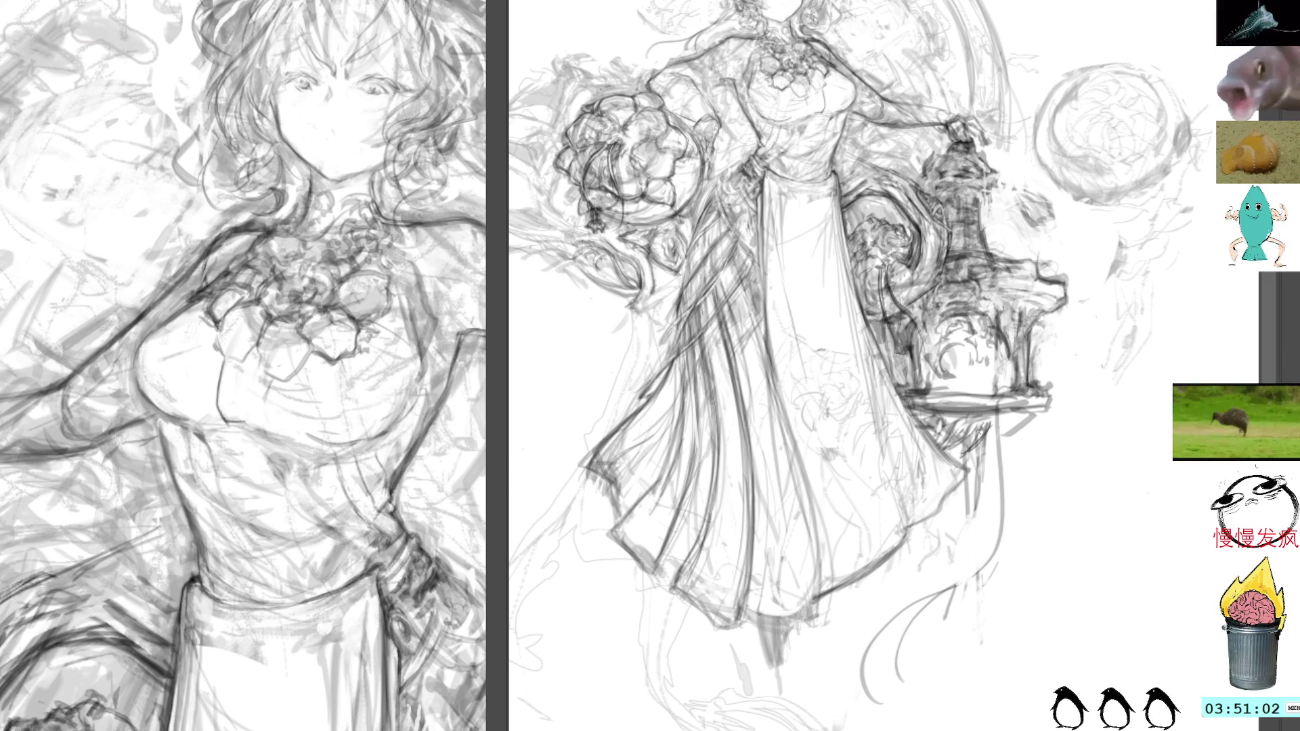
drag(995, 427, 963, 457)
Hatch shading beside and below the bouquet
mouse_move(616, 289)
mouse_down()
mouse_move(602, 310)
mouse_move(614, 321)
mouse_move(612, 304)
mouse_move(613, 325)
mouse_up()
drag(650, 319, 613, 326)
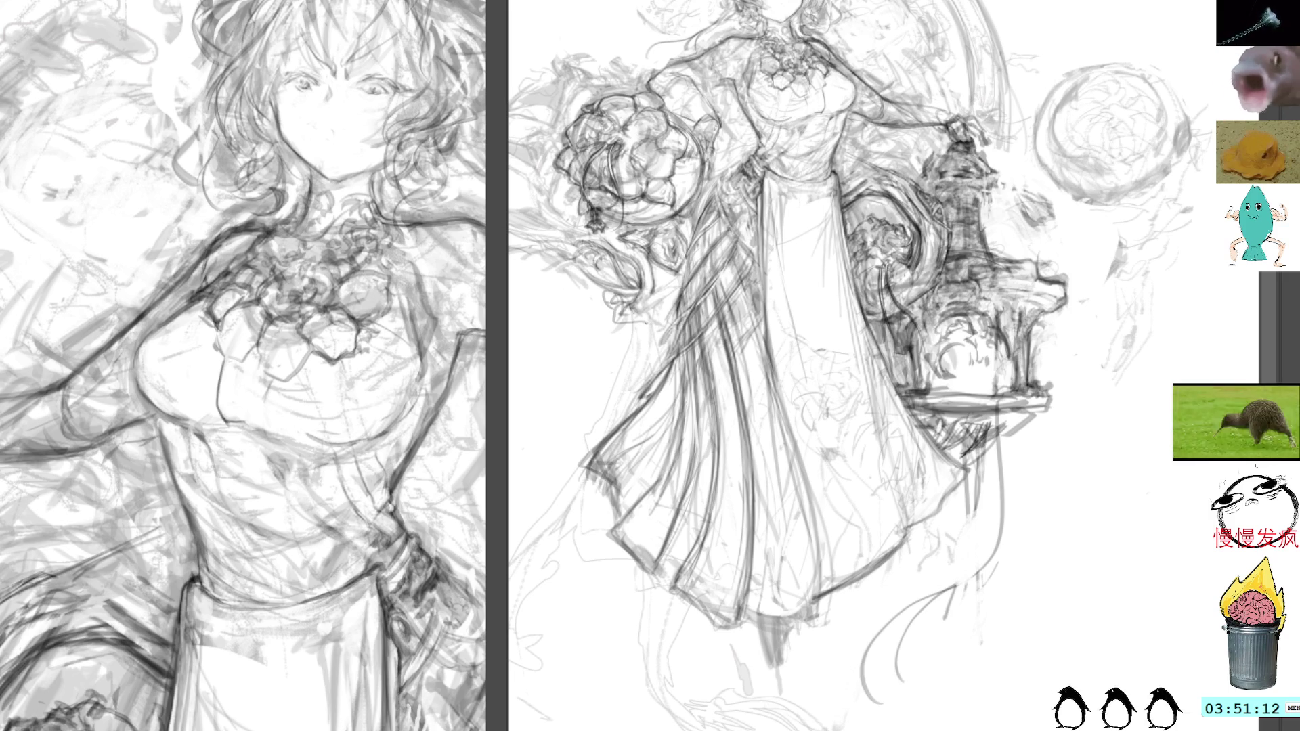
mouse_move(610, 274)
mouse_down()
mouse_move(725, 296)
mouse_move(744, 338)
mouse_move(792, 331)
mouse_move(766, 334)
mouse_up()
drag(737, 336, 771, 346)
mouse_move(764, 341)
mouse_down()
mouse_move(779, 348)
mouse_move(783, 334)
mouse_move(764, 324)
mouse_move(775, 328)
mouse_up()
drag(770, 322, 775, 318)
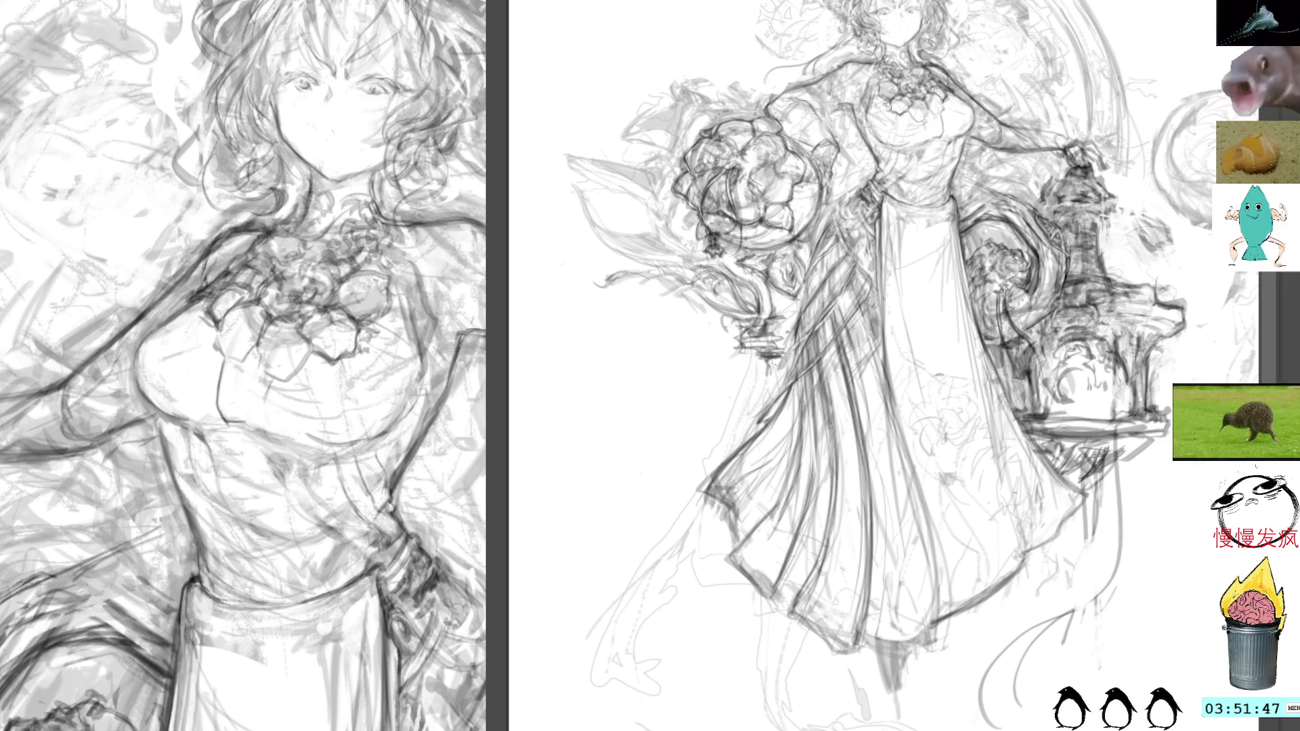
Draw a long line down the left side of the dress
mouse_move(667, 604)
mouse_down()
mouse_move(589, 692)
mouse_move(606, 690)
mouse_up()
drag(744, 407, 613, 677)
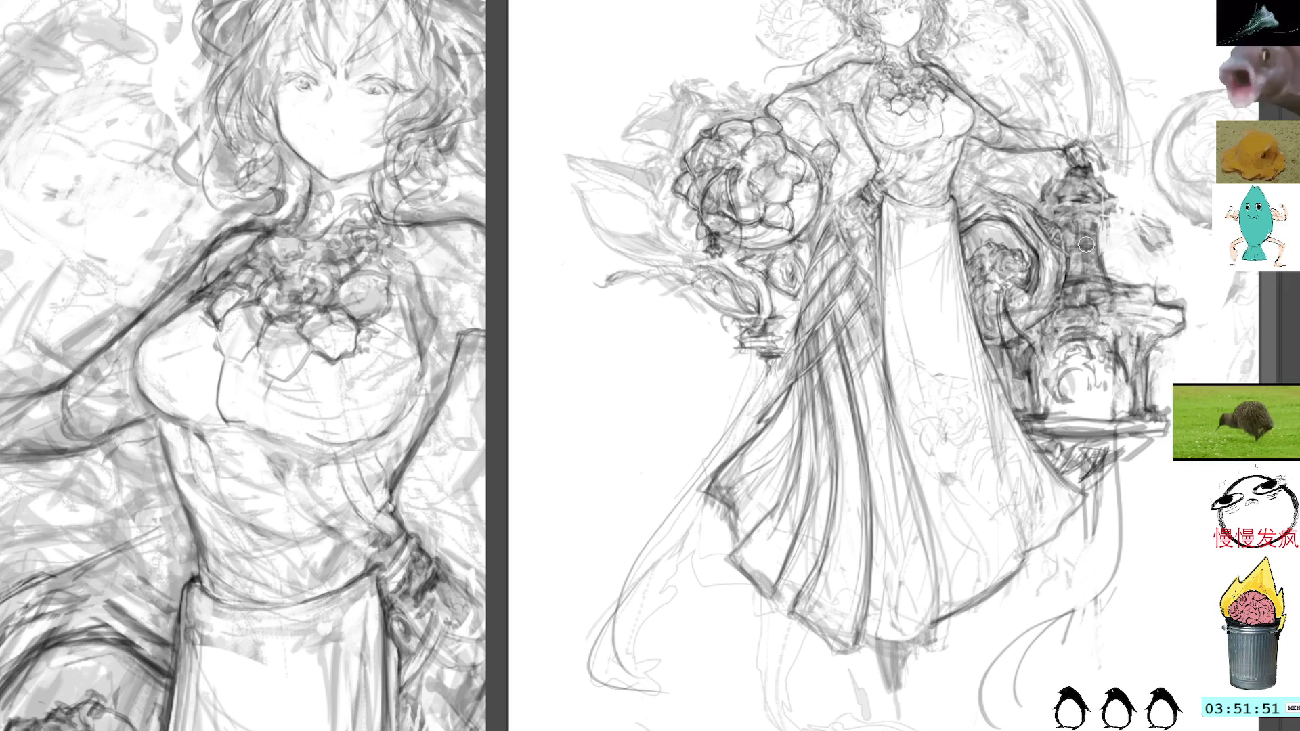
drag(1081, 397, 973, 360)
mouse_move(1105, 350)
mouse_down()
mouse_move(943, 53)
mouse_move(910, 213)
mouse_up()
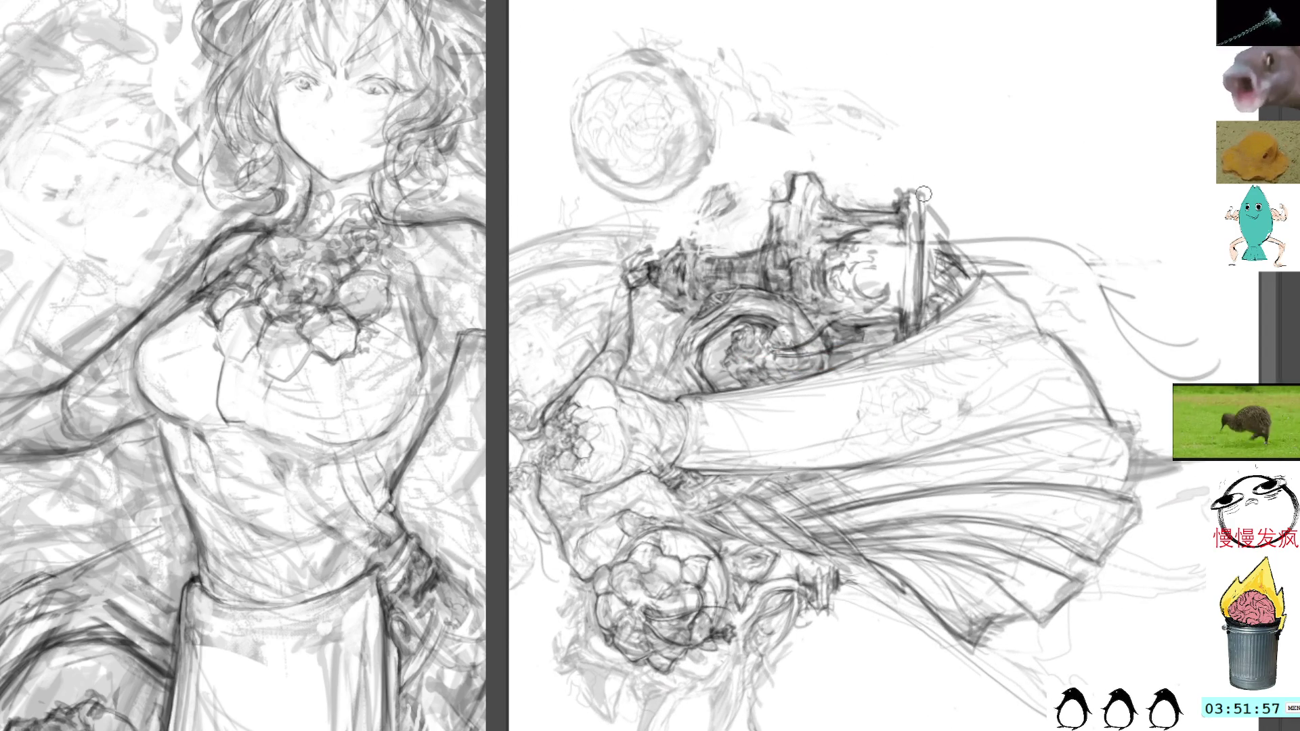
Darken the pedestal's vertical edge line and build up hatching beside the pillar base
drag(928, 197, 927, 317)
key(Delete)
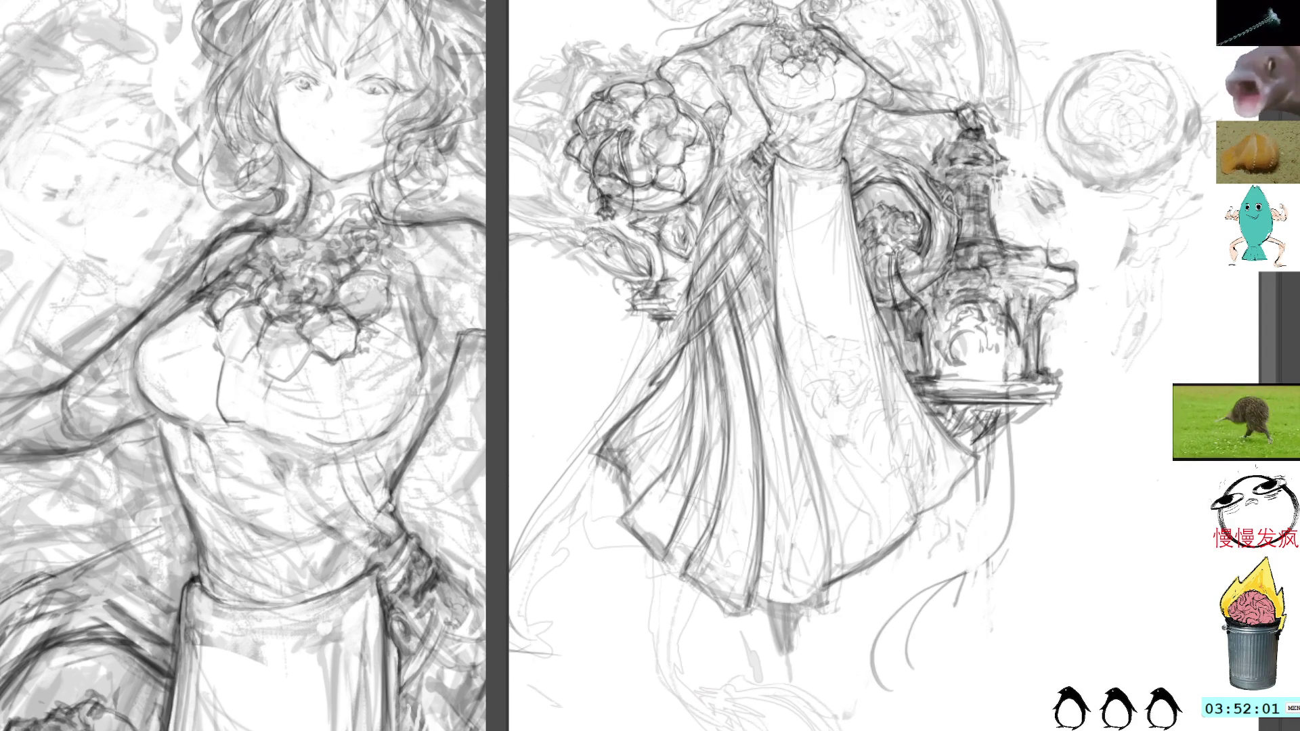
drag(1104, 305, 1118, 339)
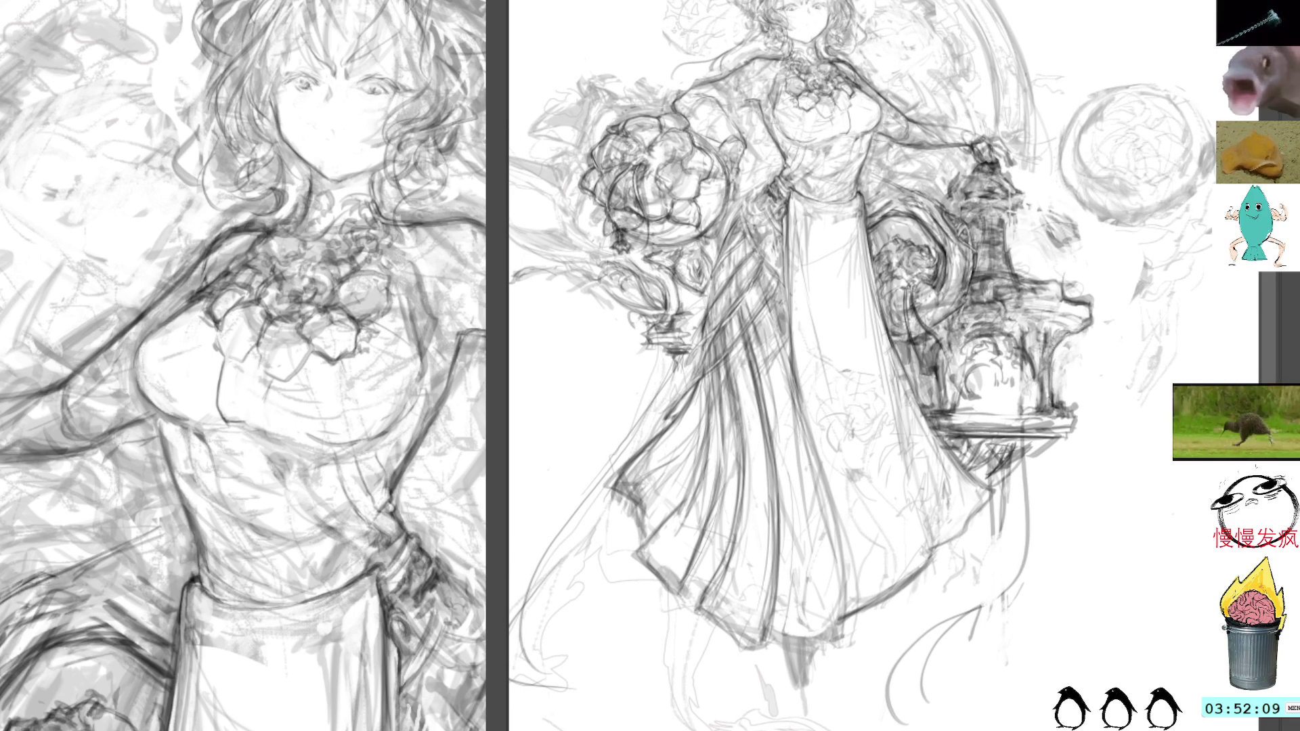
mouse_move(926, 374)
mouse_down()
mouse_move(941, 410)
mouse_move(972, 412)
mouse_move(984, 395)
mouse_up()
scroll(860, 366, up, 3)
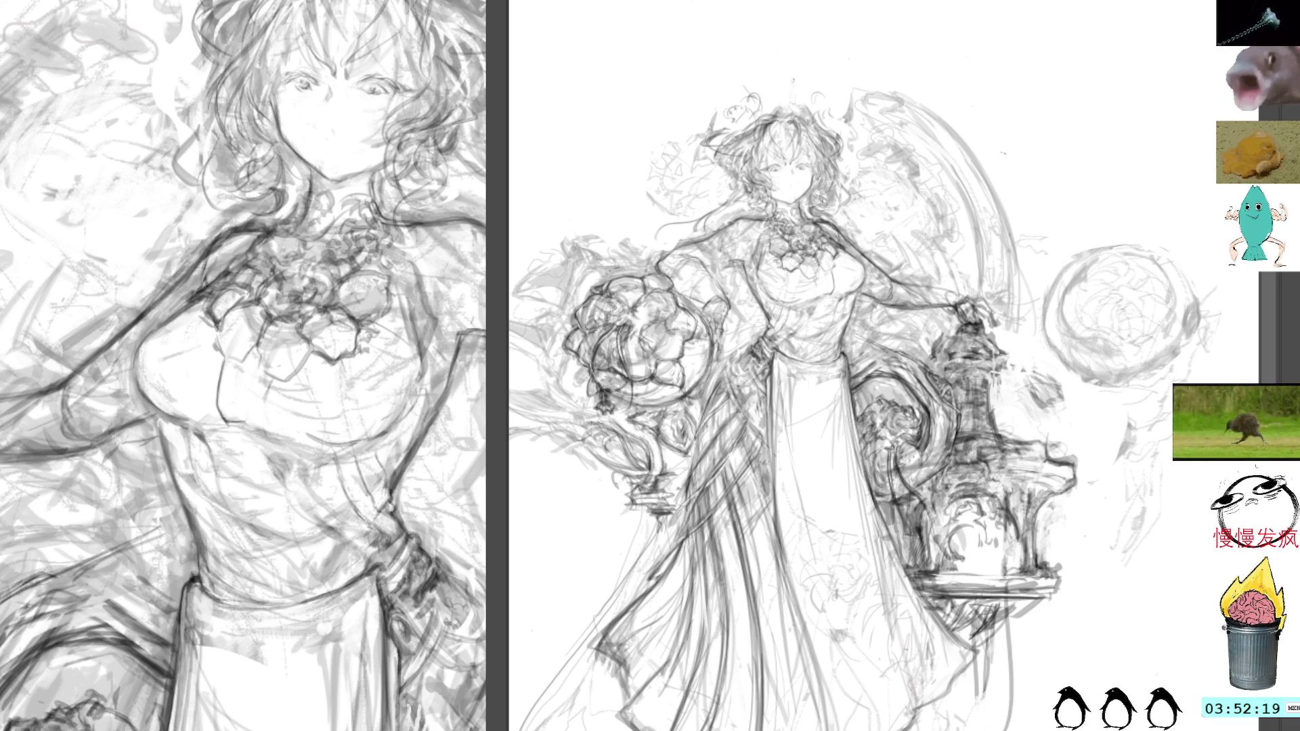
mouse_move(1127, 298)
mouse_down()
mouse_move(892, 88)
mouse_move(951, 147)
mouse_move(1130, 266)
mouse_move(1212, 223)
mouse_move(1103, 242)
mouse_up()
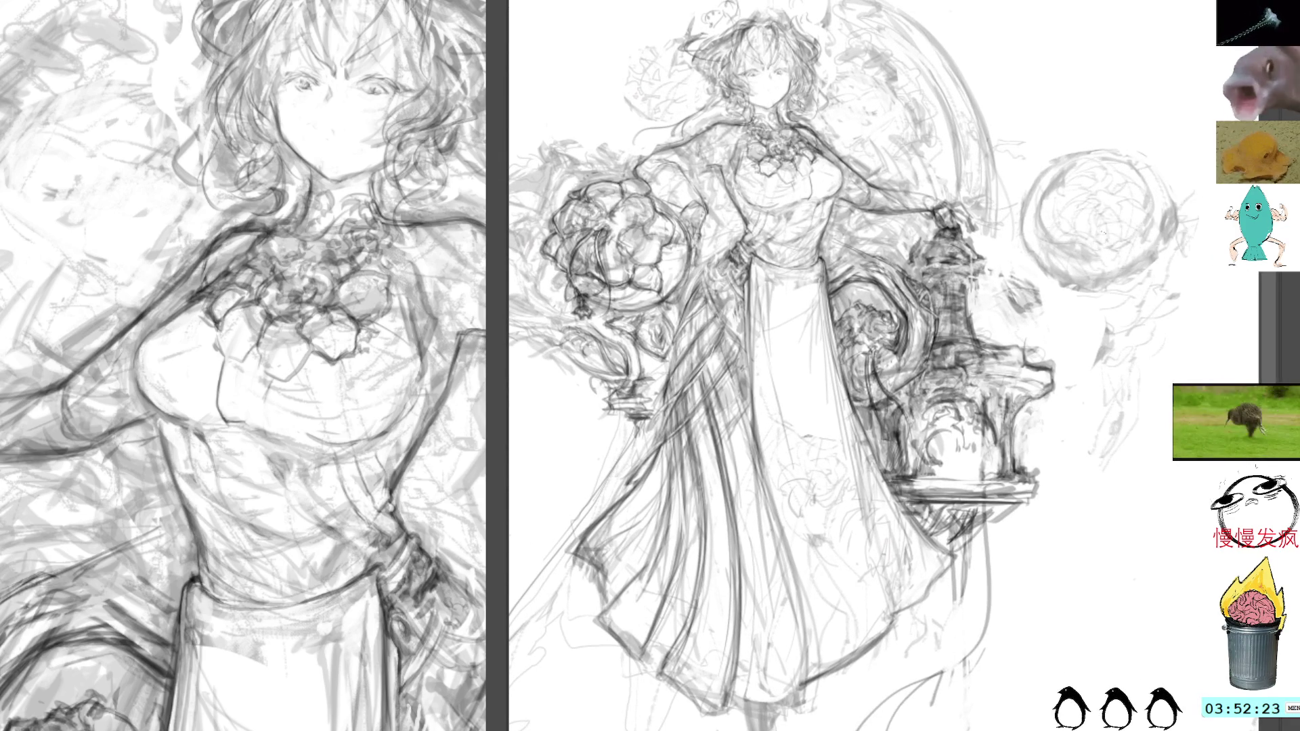
drag(1116, 310, 1130, 321)
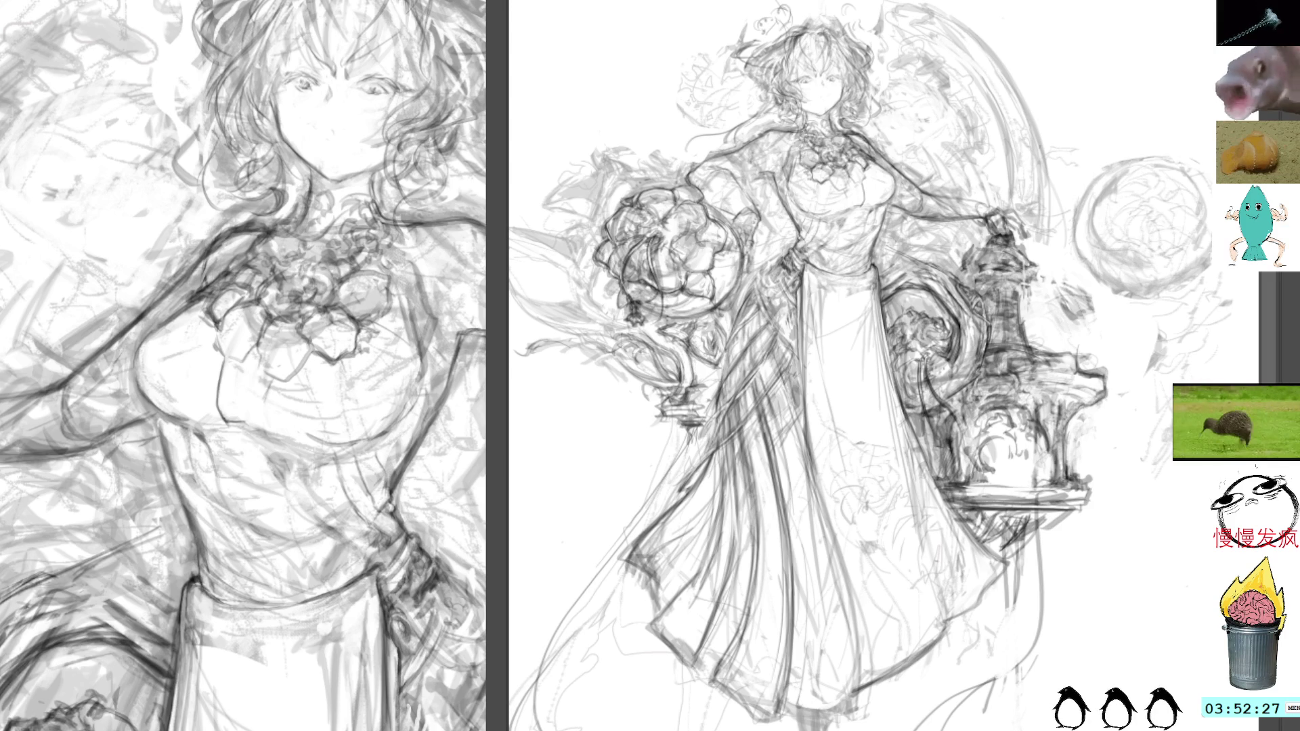
key(ctrl+z)
key(ctrl+y)
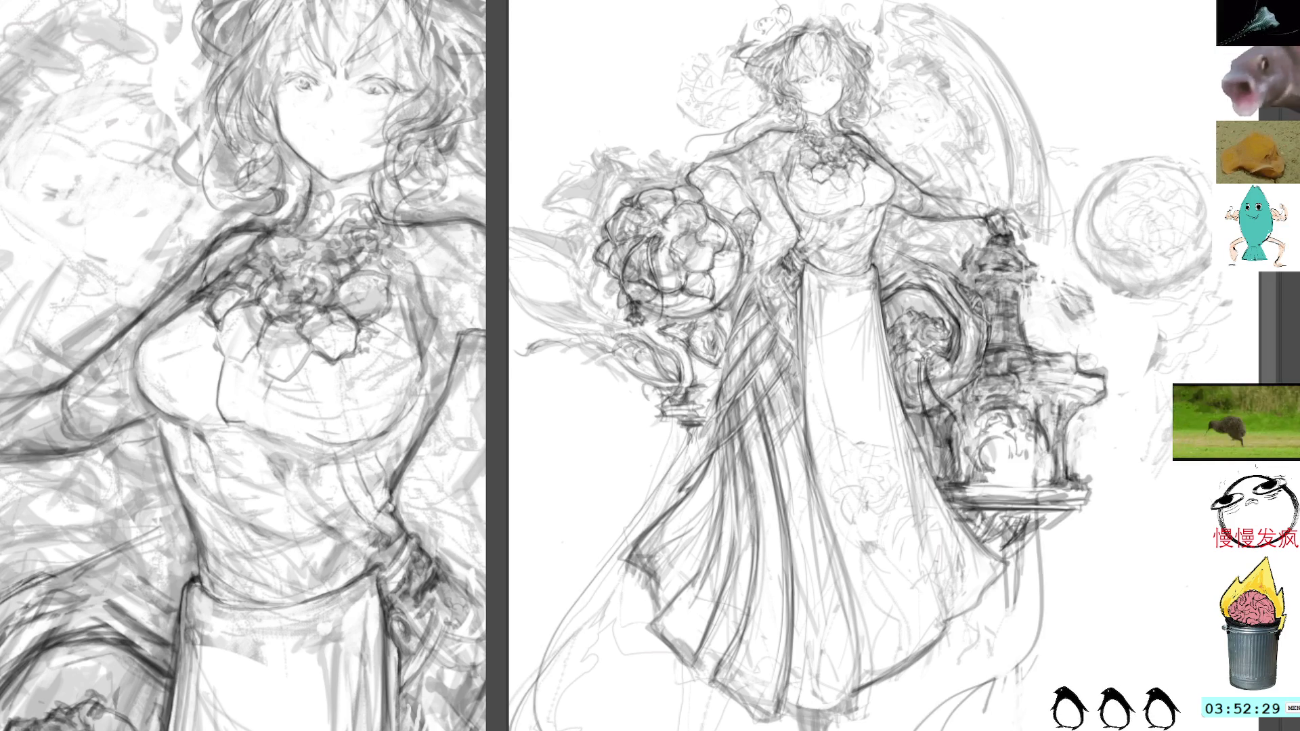
key(ctrl+z)
key(ctrl+y)
key(ctrl+z)
key(ctrl+y)
key(ctrl+z)
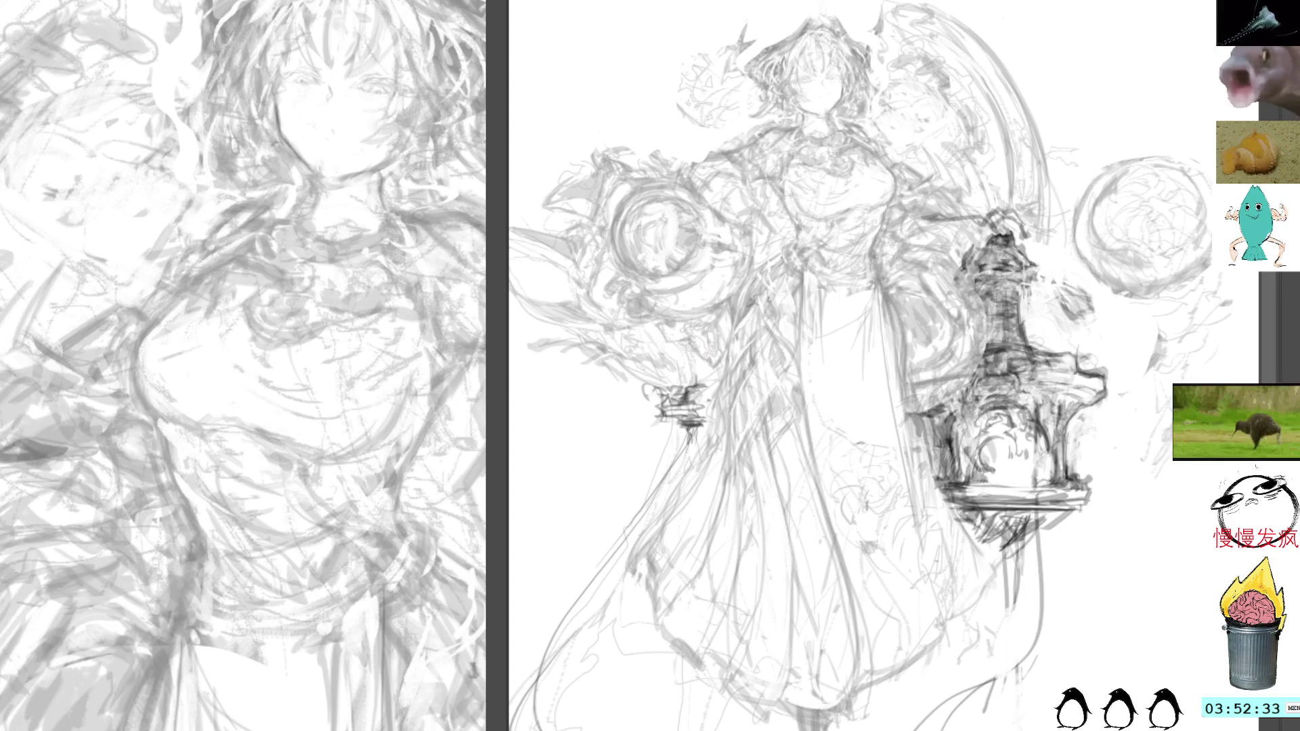
key(ctrl+y)
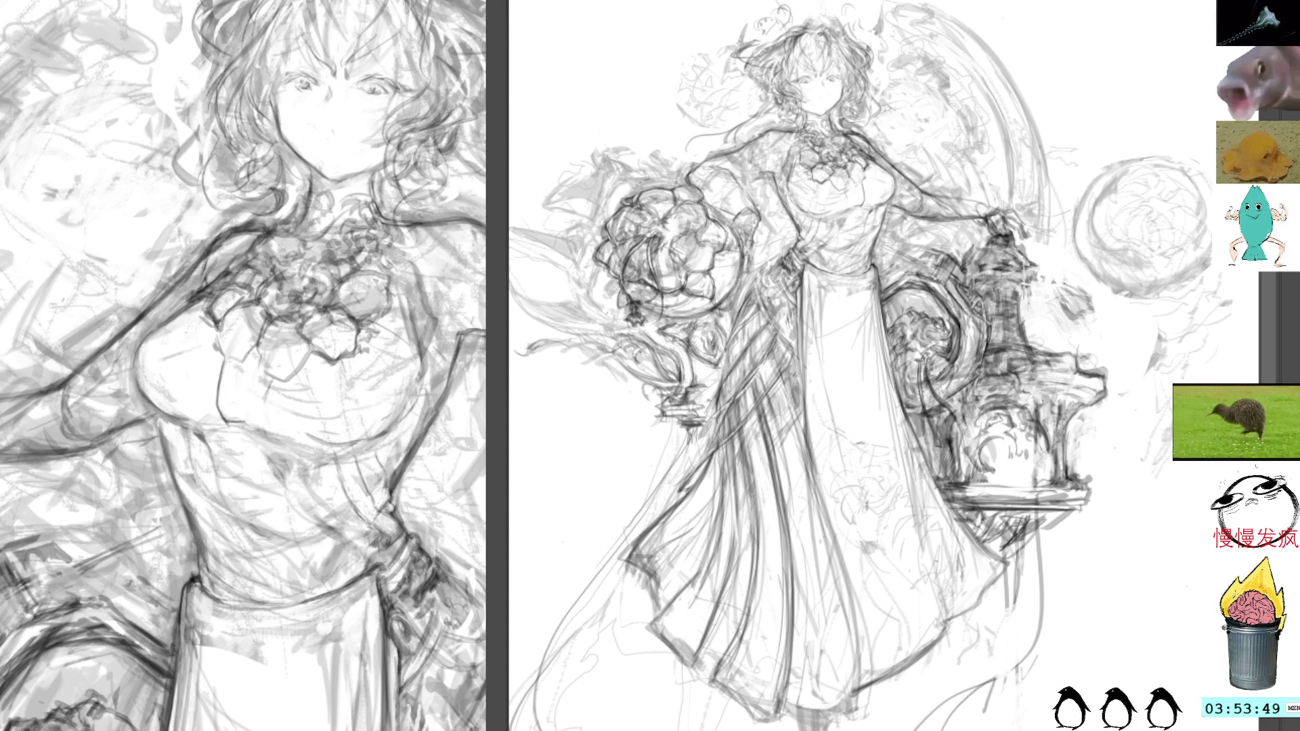
Add two dark pencil strokes at the lower-left edge of the close-up view
drag(47, 608, 3, 640)
drag(71, 599, 4, 642)
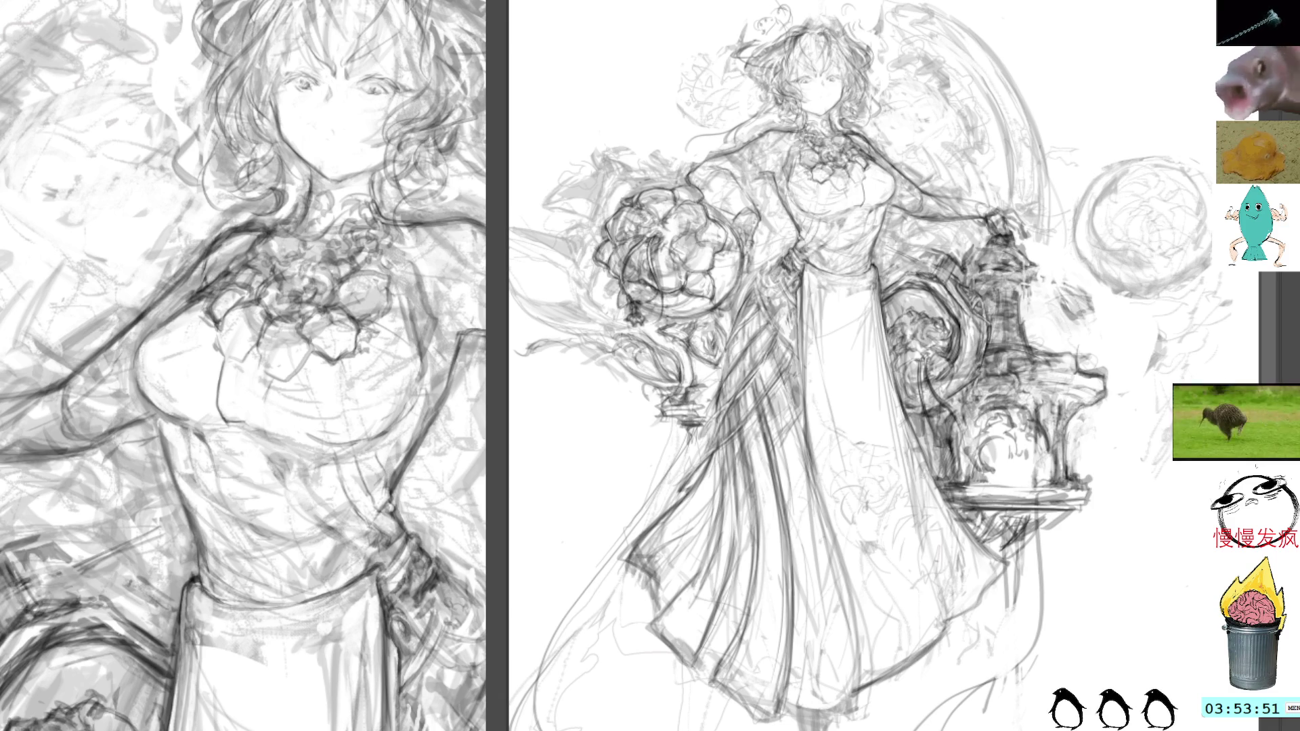
key(ctrl+z)
key(ctrl+z)
key(ctrl+z)
key(ctrl+y)
key(ctrl+y)
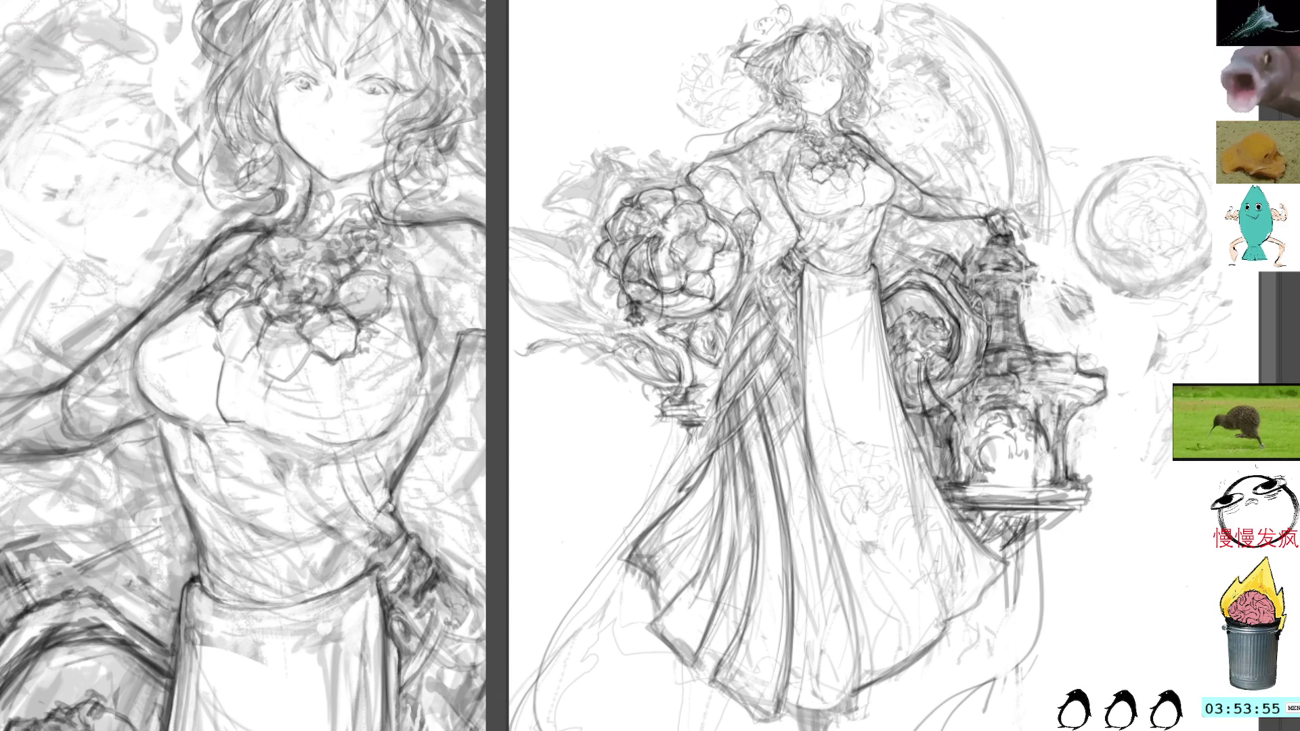
key(ctrl+y)
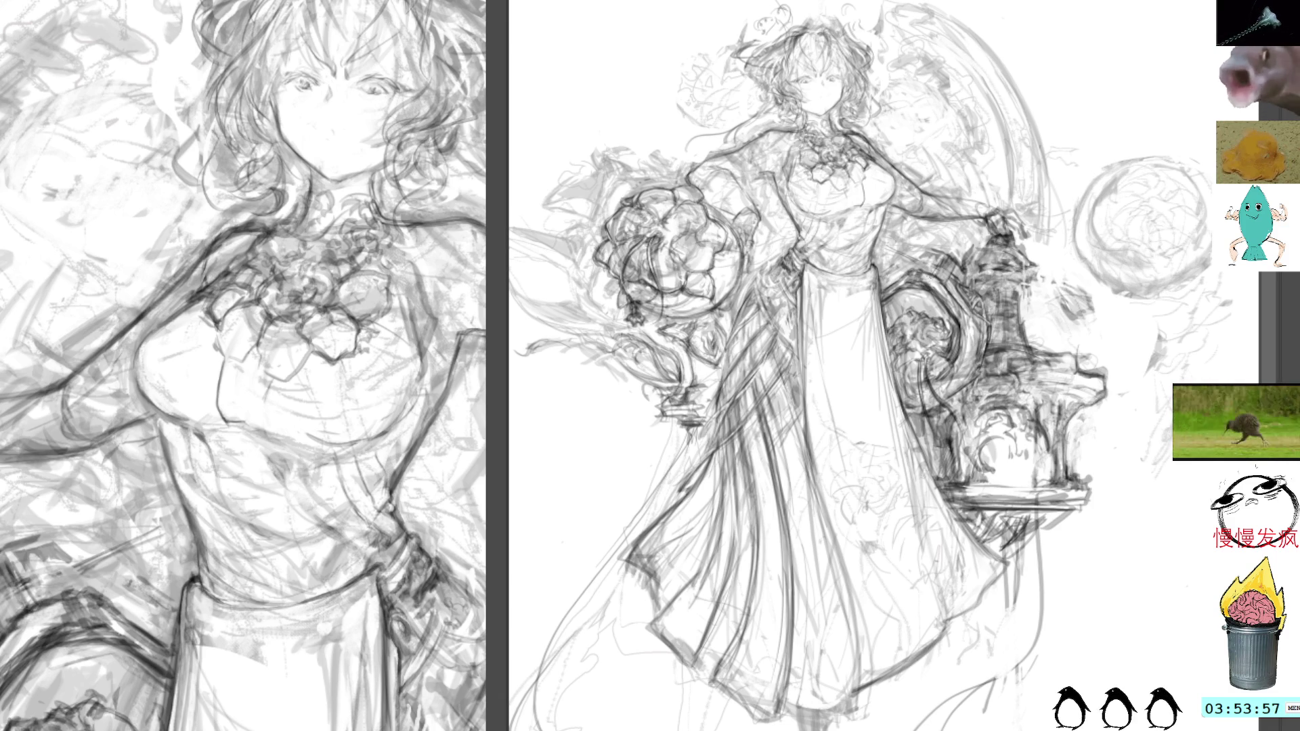
key(ctrl+z)
key(ctrl+z)
key(ctrl+z)
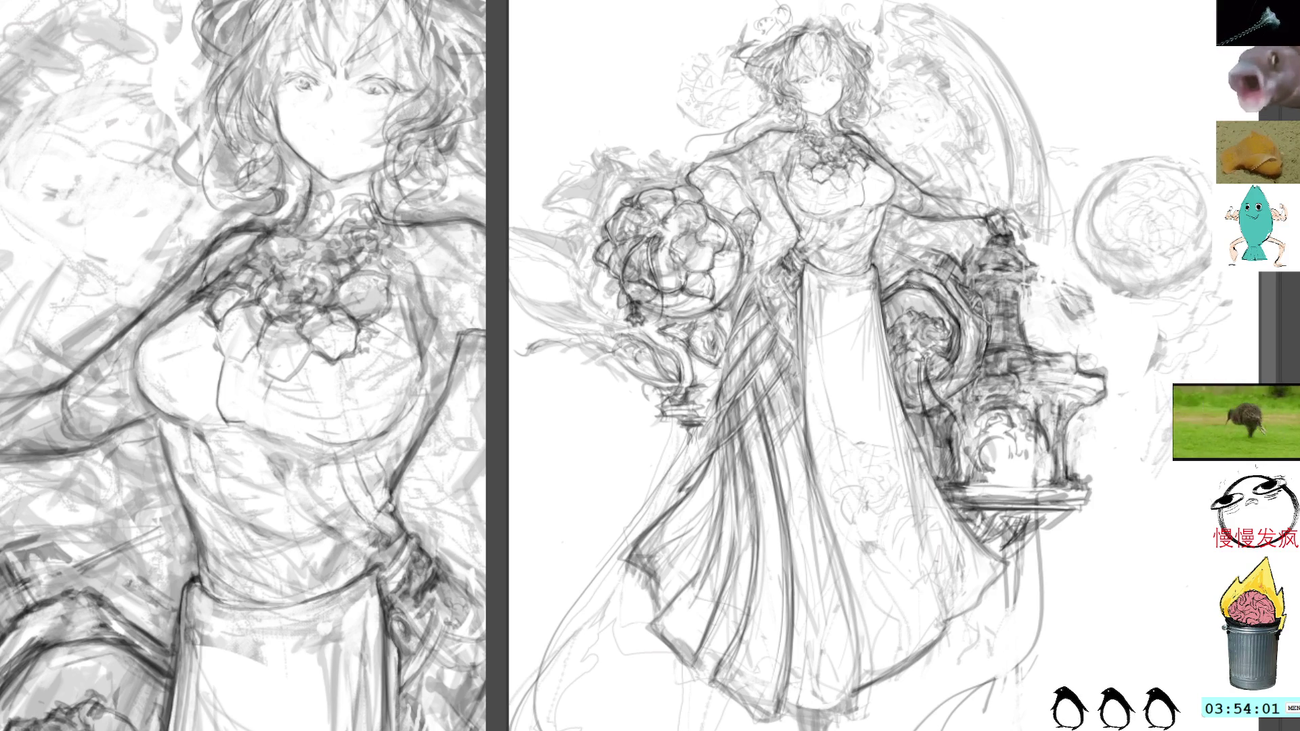
key(ctrl+y)
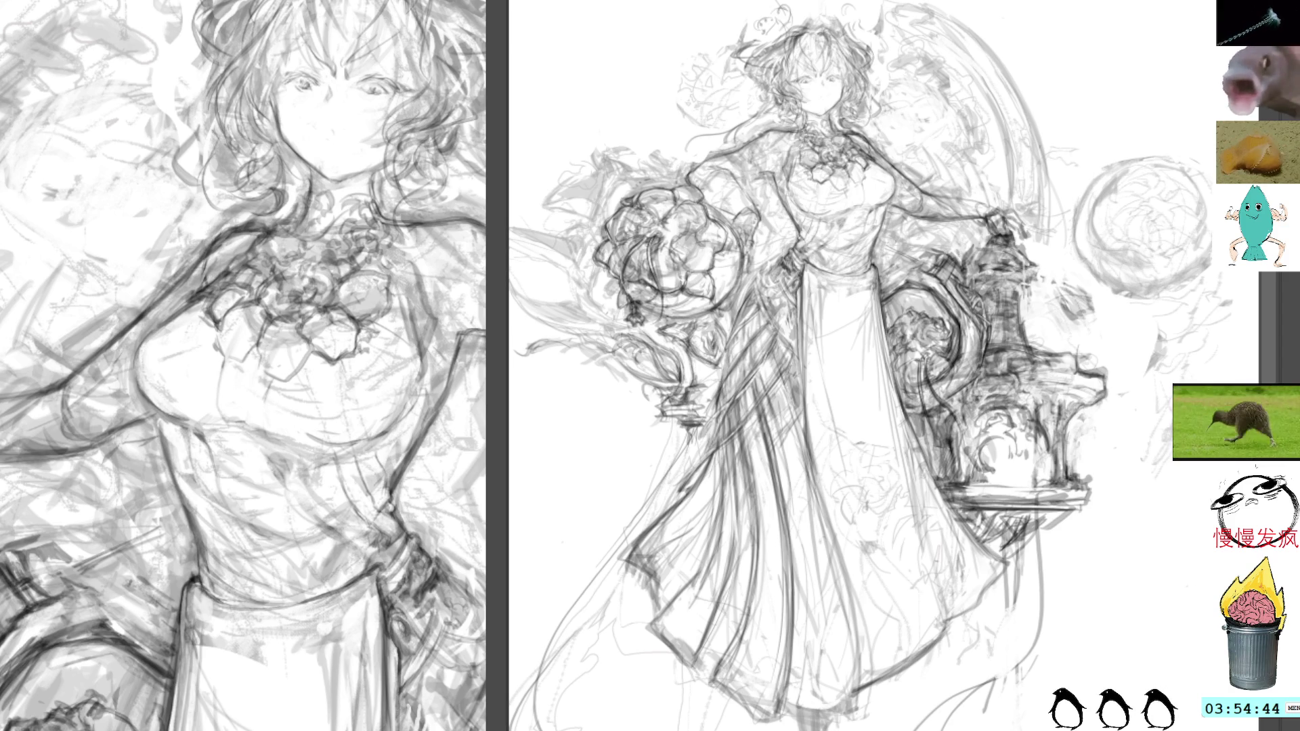
Lasso and delete the stray strokes beside the lantern, then deselect
drag(913, 255, 941, 248)
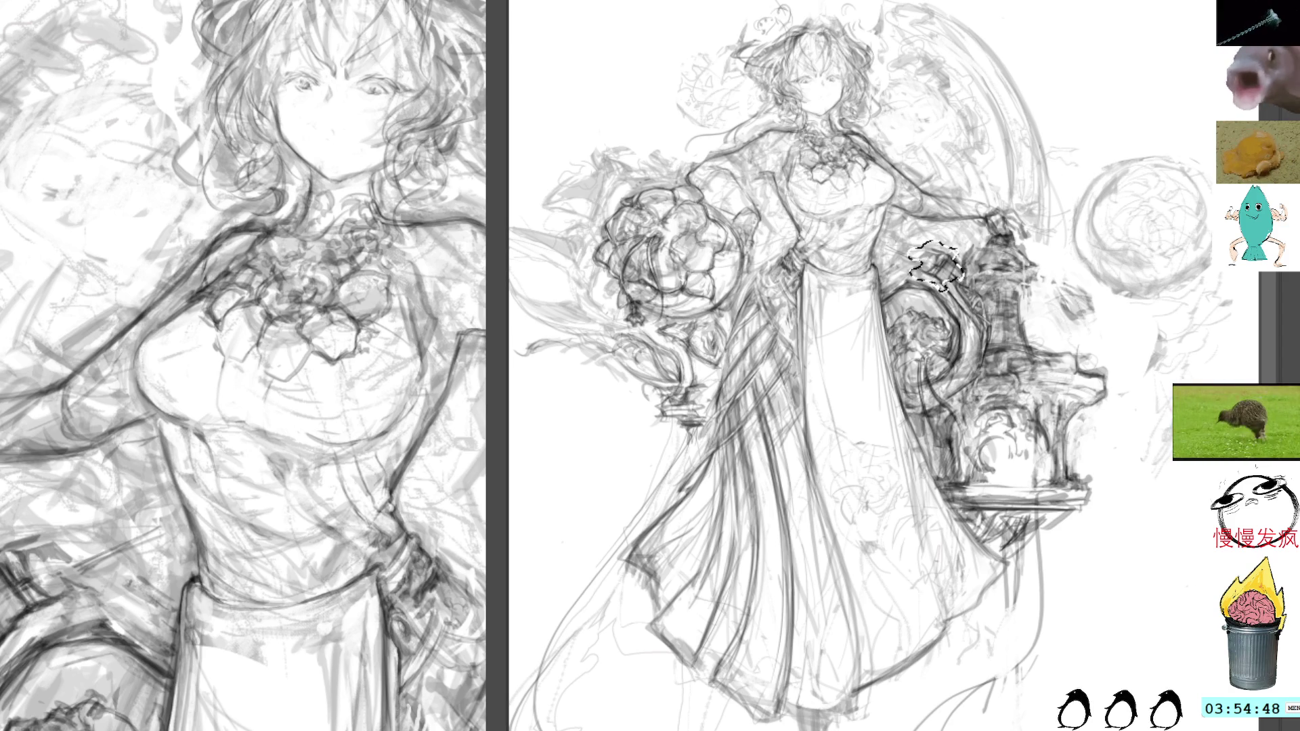
key(Delete)
key(ctrl+d)
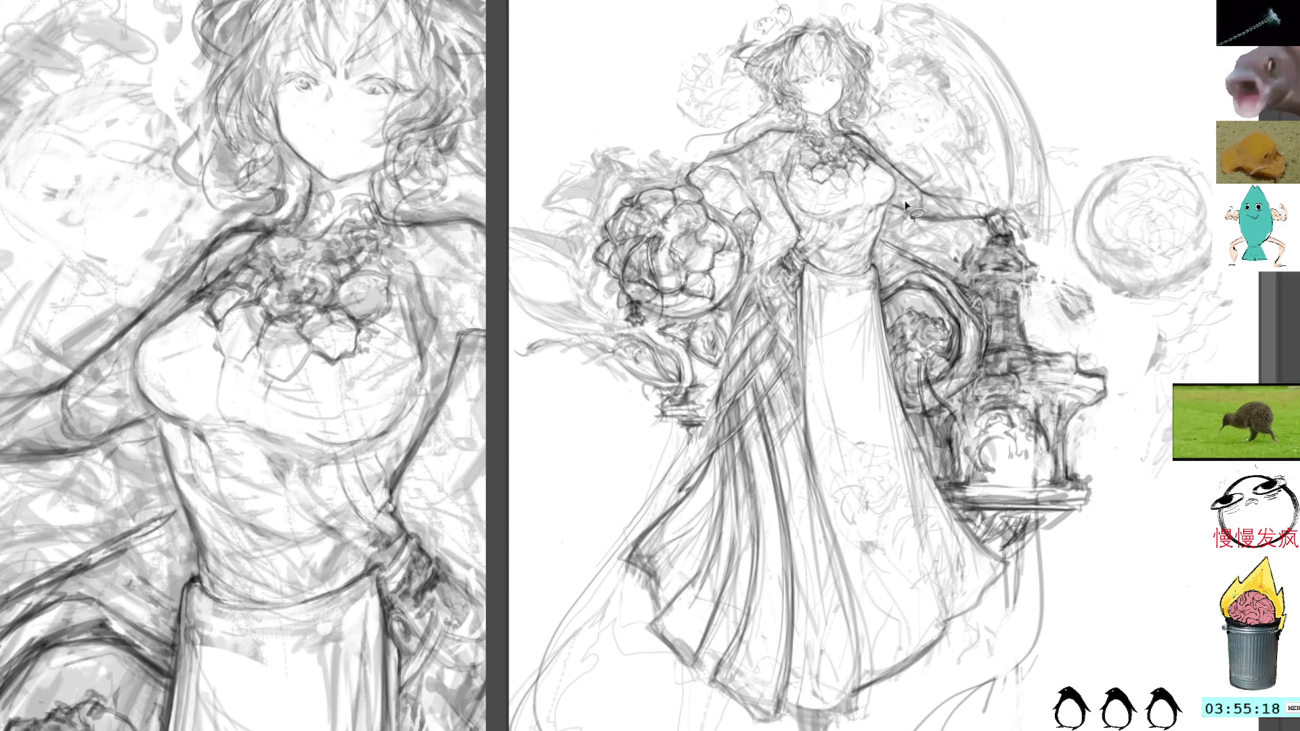
drag(896, 259, 938, 232)
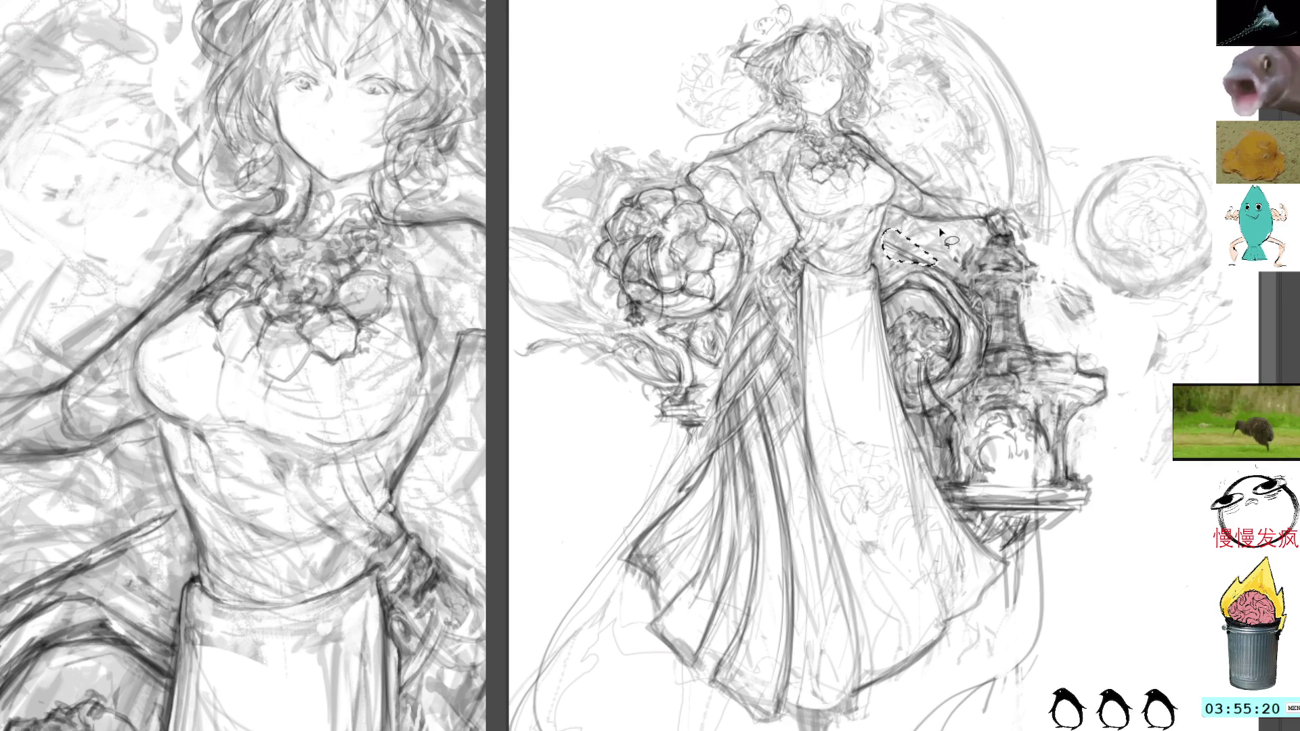
key(Delete)
key(ctrl+d)
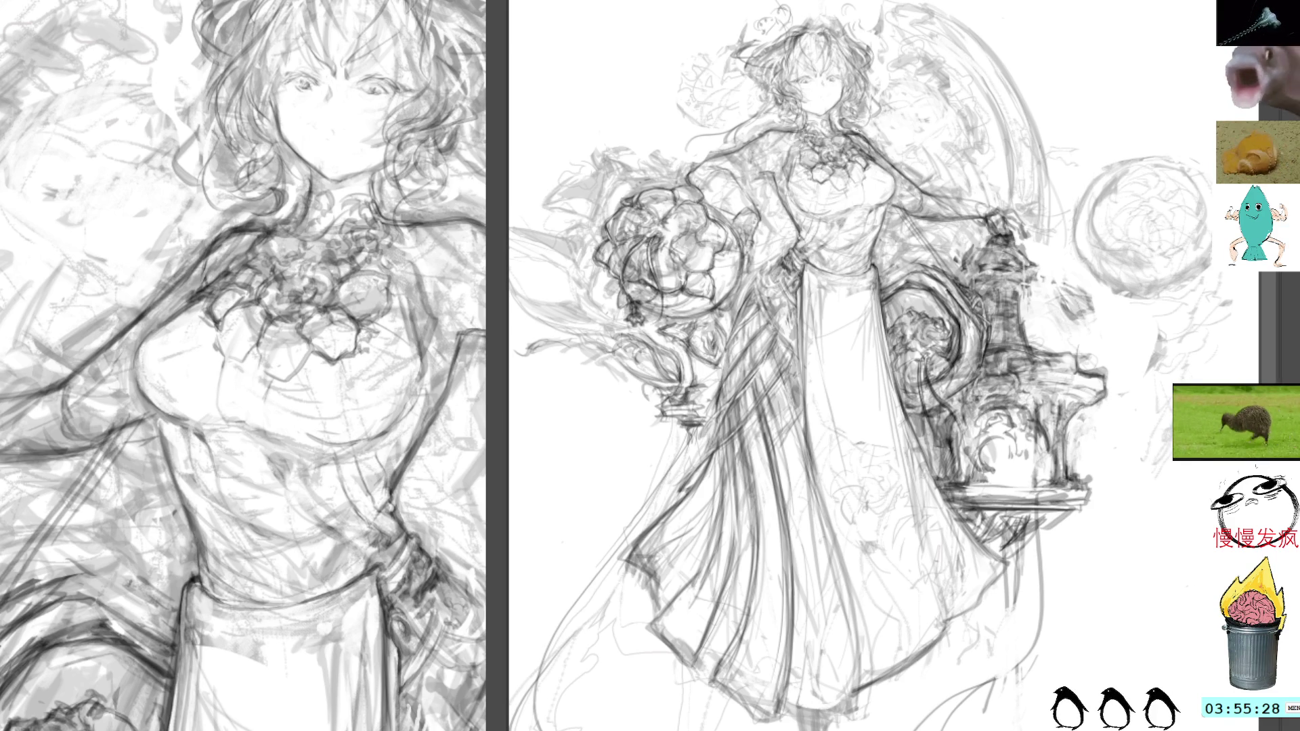
drag(910, 209, 964, 286)
drag(889, 191, 907, 207)
key(ctrl+z)
key(ctrl+z)
key(ctrl+z)
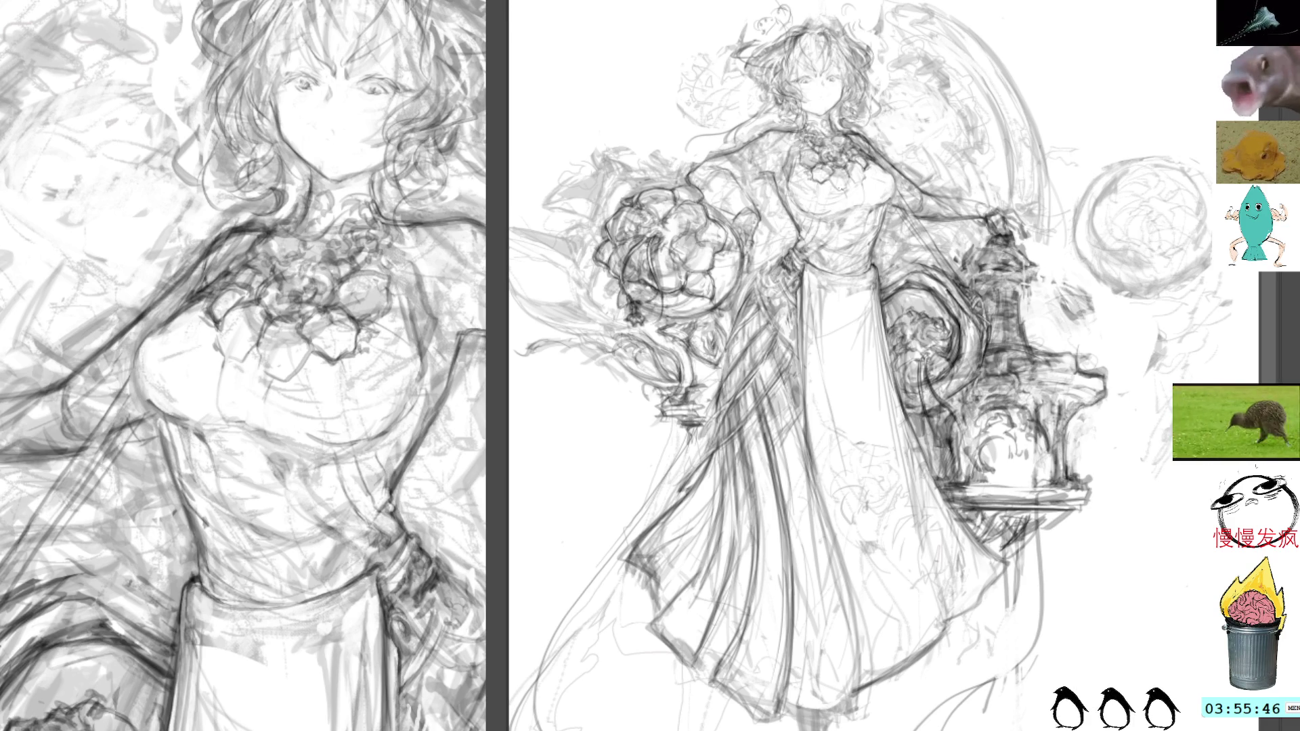
Refine the bodice with several small pencil strokes
drag(287, 374, 256, 418)
drag(259, 412, 246, 433)
mouse_move(204, 347)
mouse_down()
mouse_move(202, 397)
mouse_move(222, 419)
mouse_up()
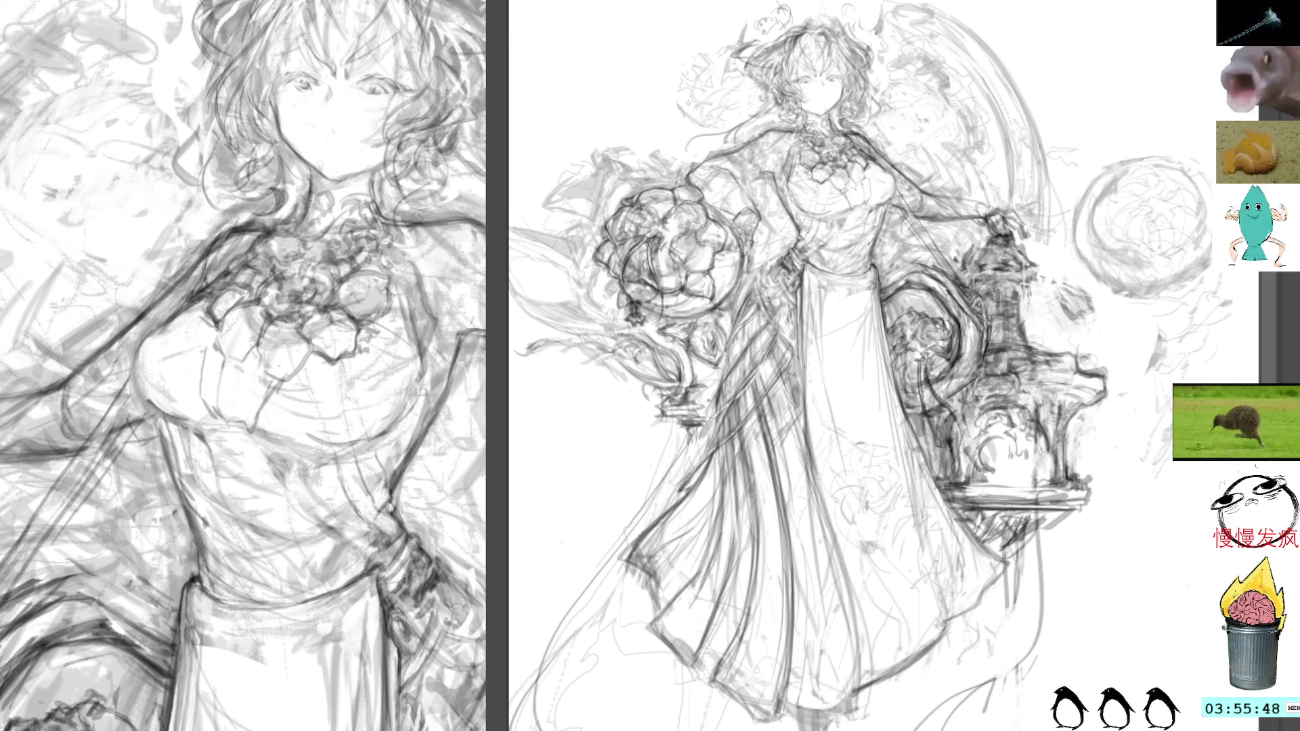
mouse_move(227, 370)
mouse_down()
mouse_move(257, 380)
mouse_move(244, 419)
mouse_up()
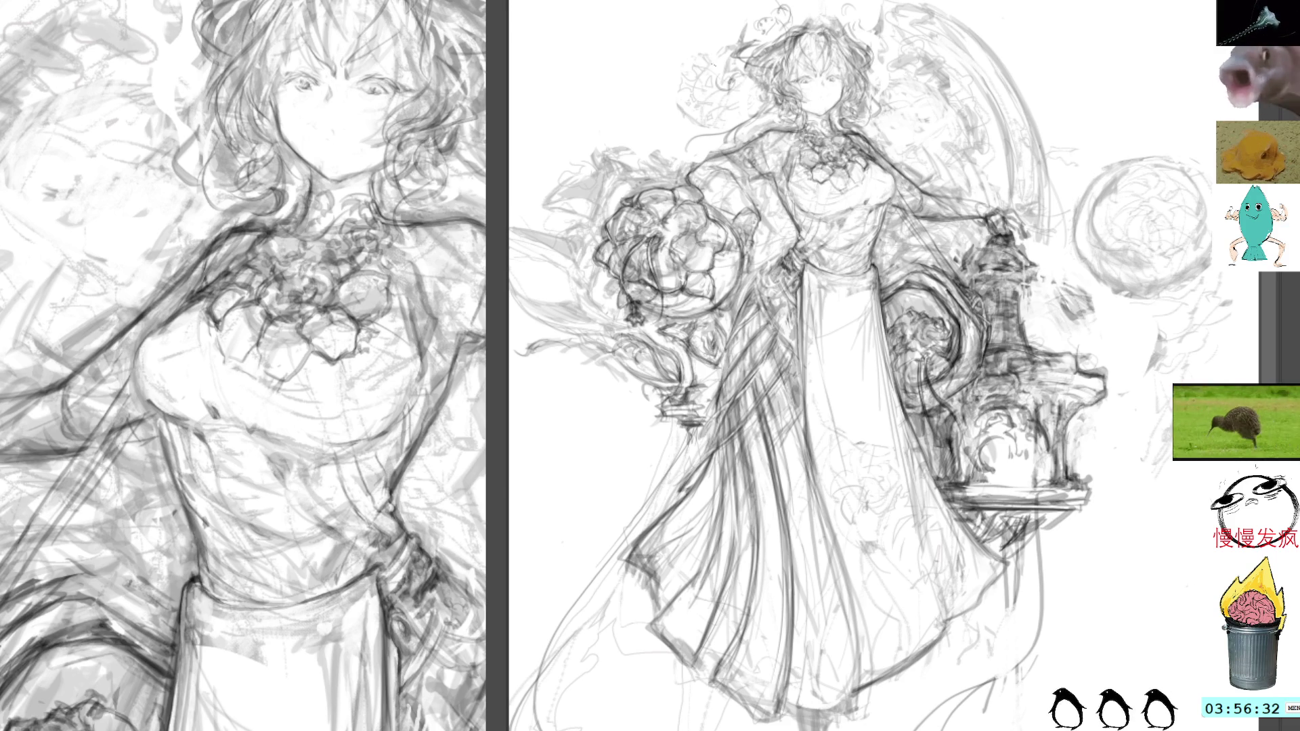
Sketch a swirl ornament above-left of the head, deselect, and darken its curls
mouse_move(691, 68)
mouse_down()
mouse_move(711, 119)
mouse_move(724, 73)
mouse_move(755, 87)
mouse_move(670, 68)
mouse_move(684, 88)
mouse_up()
key(ctrl+d)
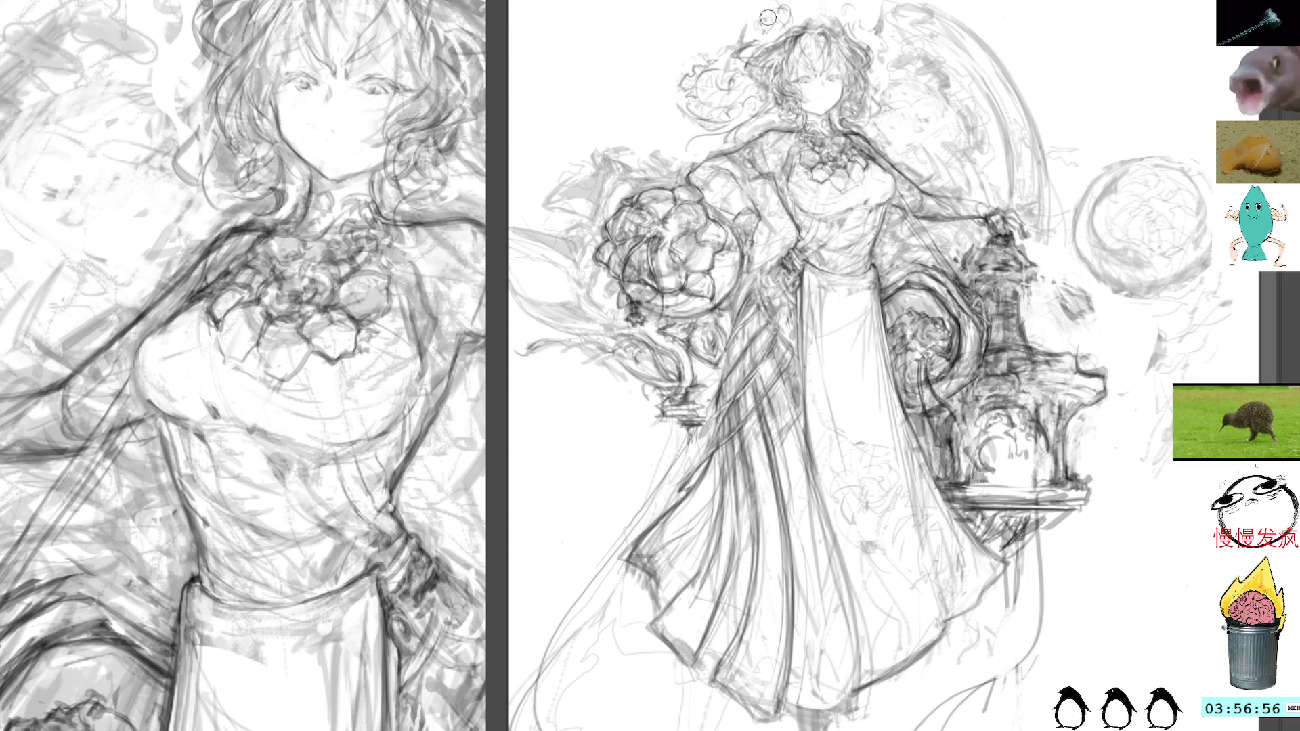
drag(723, 76, 708, 98)
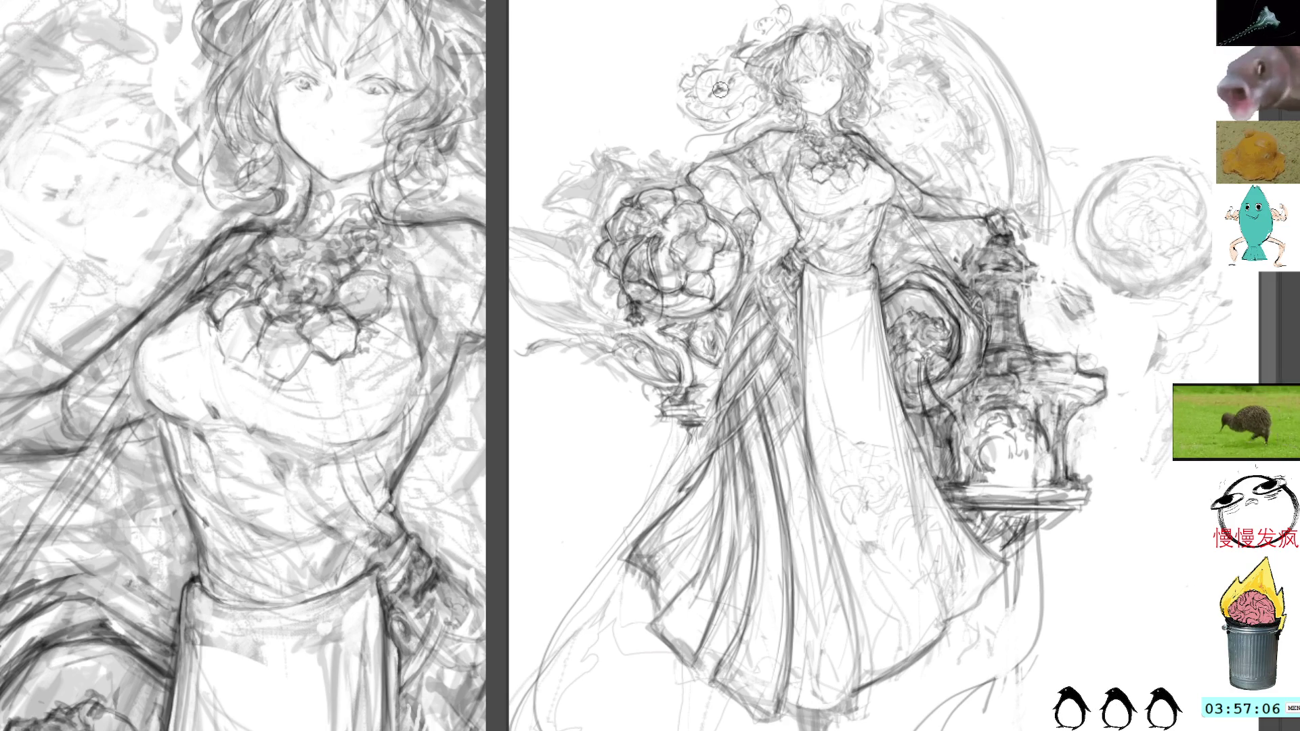
mouse_move(710, 97)
mouse_down()
mouse_move(742, 63)
mouse_move(727, 88)
mouse_move(729, 76)
mouse_up()
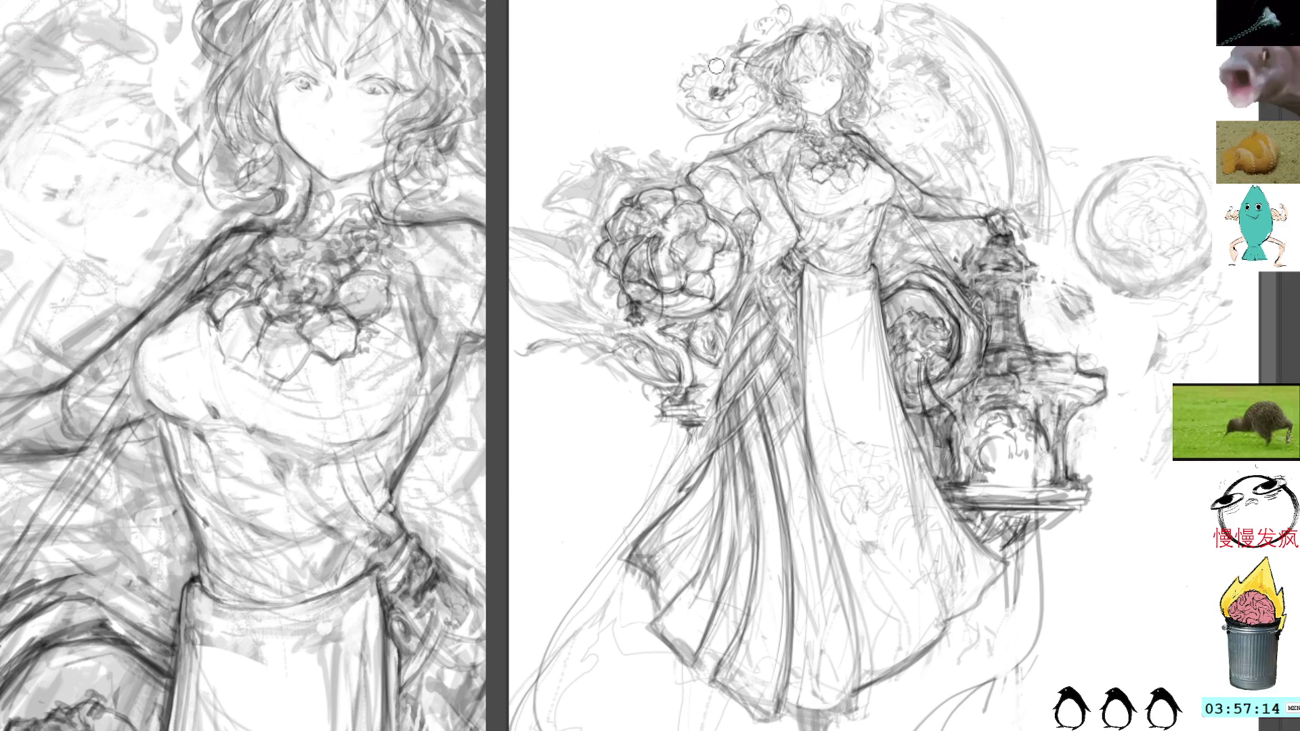
mouse_move(689, 78)
mouse_down()
mouse_move(681, 95)
mouse_move(720, 131)
mouse_move(760, 98)
mouse_up()
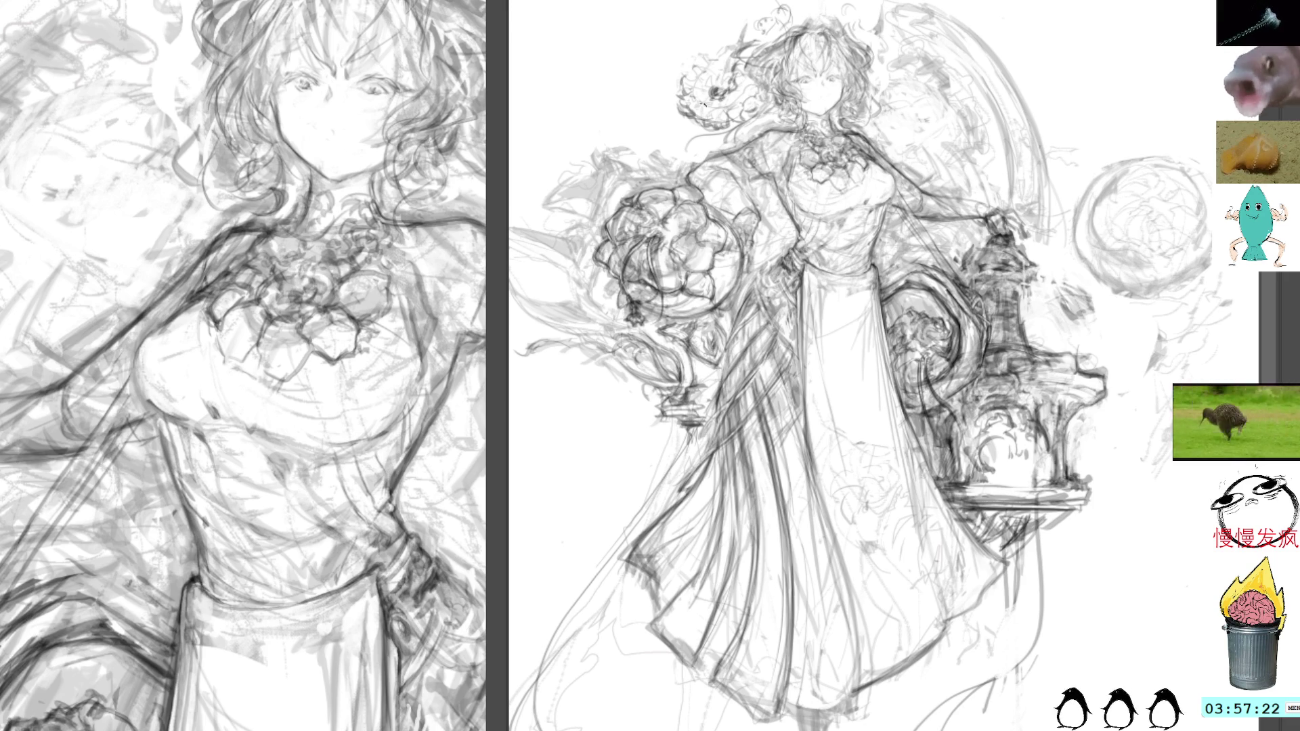
Add small dark strokes through the hair and along the top of the head
drag(720, 115, 729, 108)
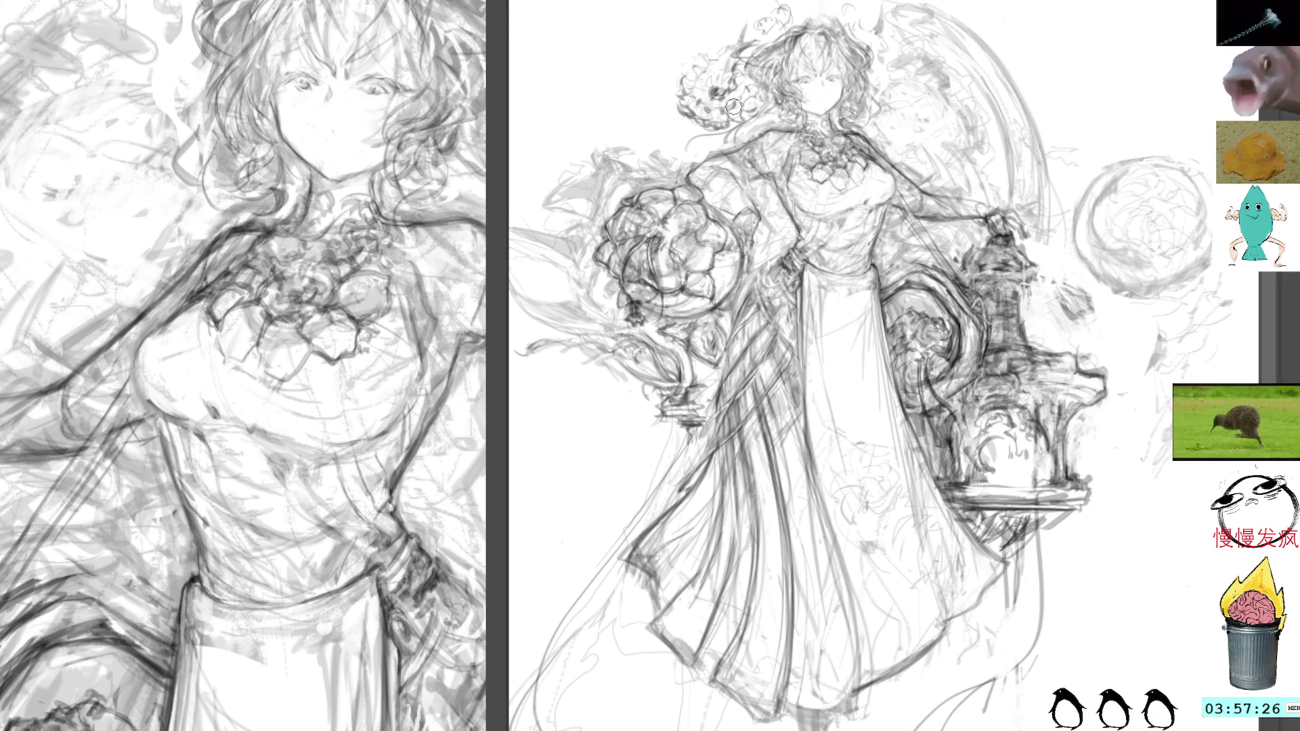
drag(732, 129, 750, 108)
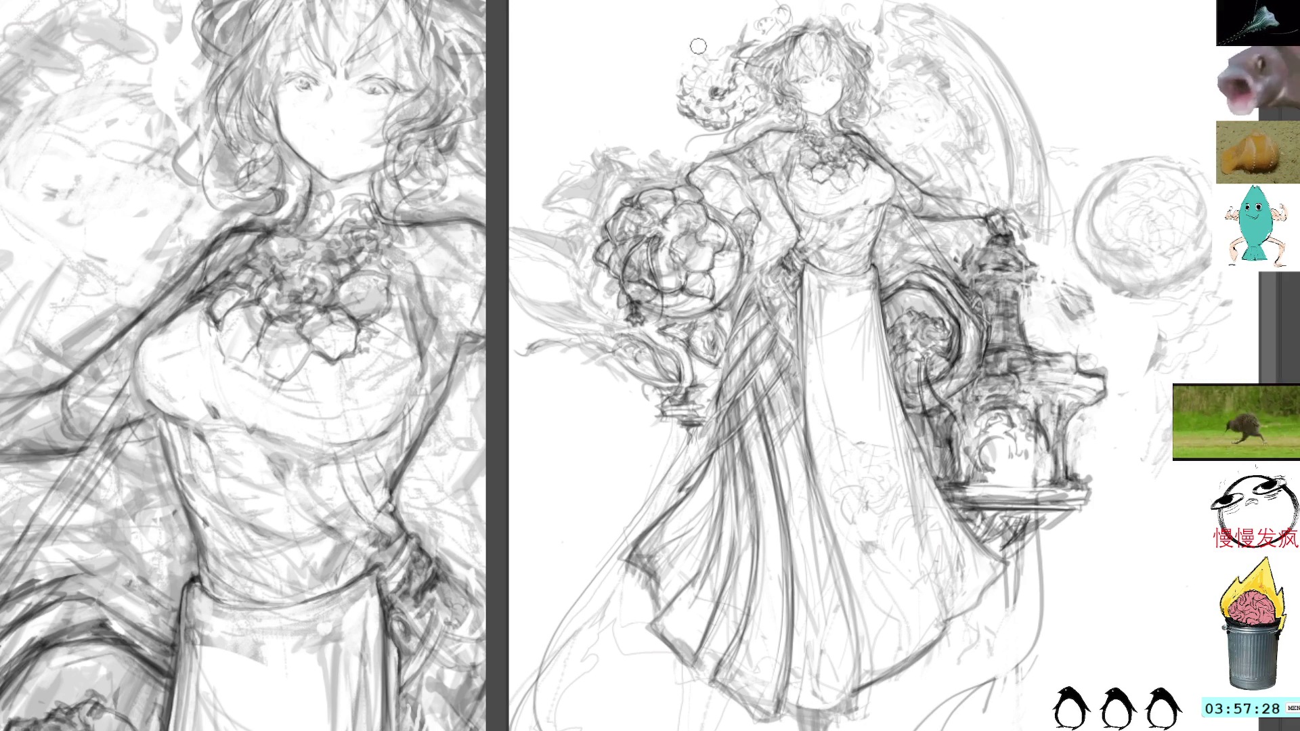
mouse_move(711, 67)
mouse_down()
mouse_move(725, 60)
mouse_move(717, 31)
mouse_move(753, 10)
mouse_move(713, 8)
mouse_move(713, 43)
mouse_move(691, 16)
mouse_move(727, 44)
mouse_move(719, 6)
mouse_move(712, 39)
mouse_up()
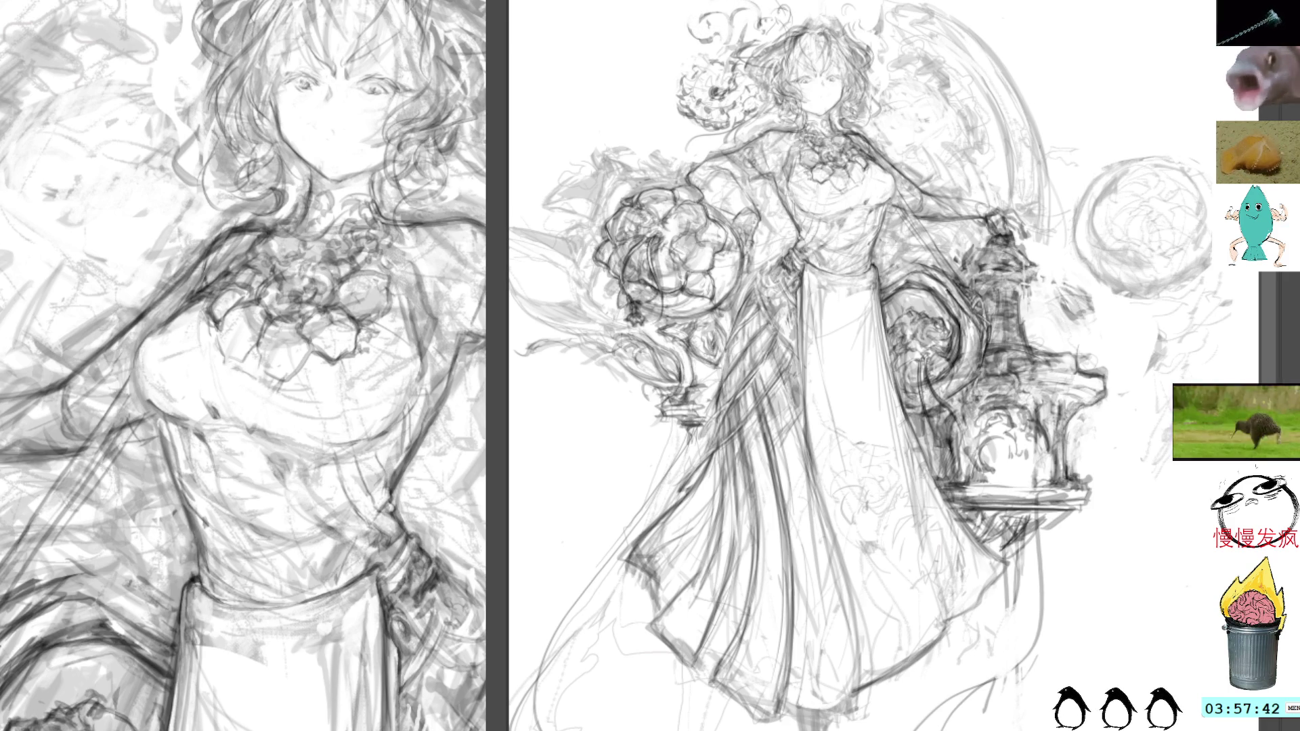
mouse_move(720, 8)
mouse_down()
mouse_move(753, 4)
mouse_move(762, 41)
mouse_move(744, 10)
mouse_up()
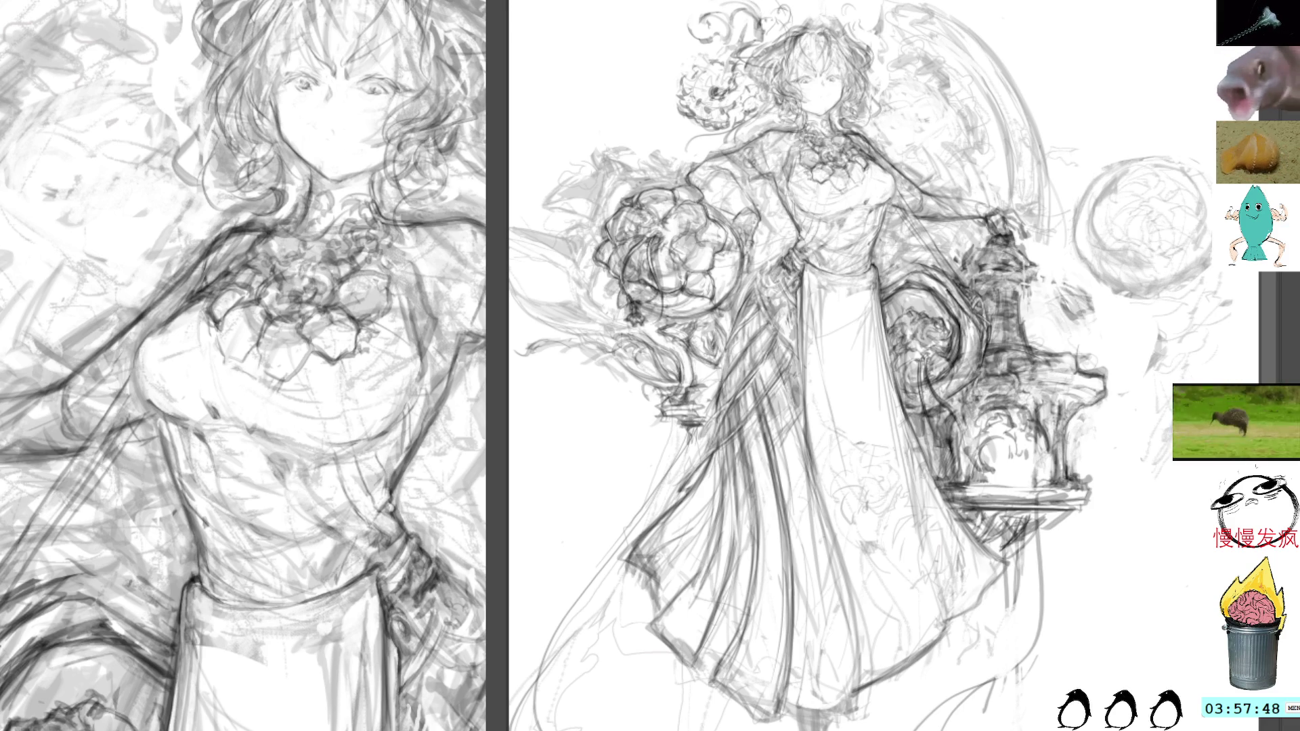
mouse_move(738, 6)
mouse_down()
mouse_move(758, 20)
mouse_move(751, 8)
mouse_move(716, 37)
mouse_move(757, 23)
mouse_up()
drag(757, 14, 760, 51)
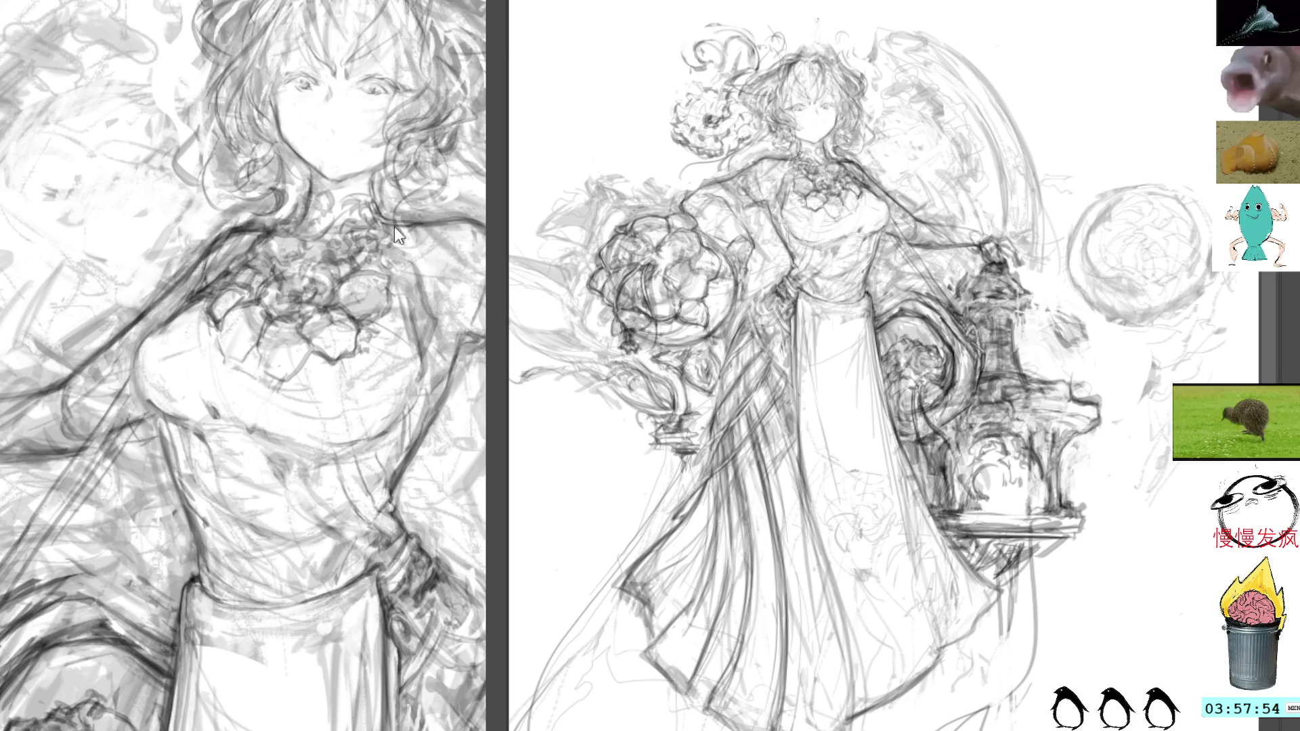
Pan to the head and redraw short strokes at the top of the hair, undoing mistakes
mouse_move(406, 233)
mouse_down()
mouse_move(349, 244)
mouse_move(326, 266)
mouse_up()
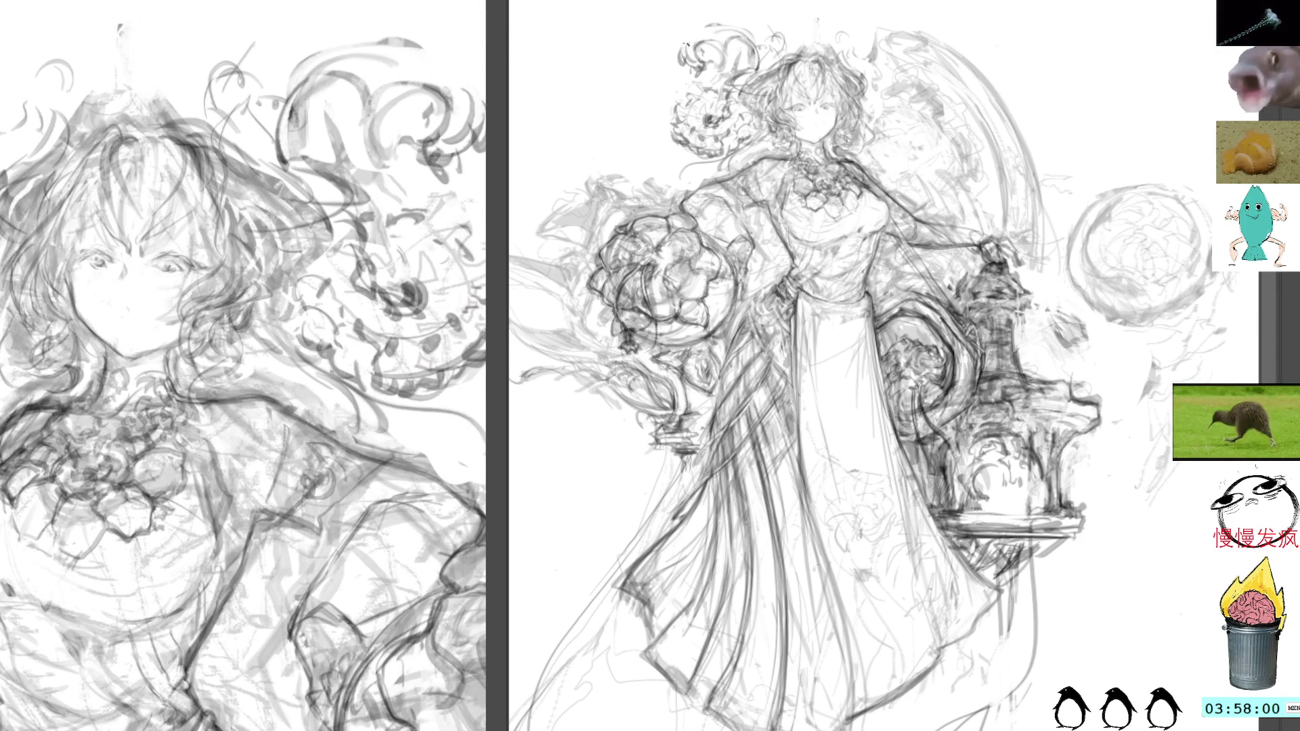
mouse_move(694, 31)
mouse_down()
mouse_move(695, 16)
mouse_move(757, 58)
mouse_up()
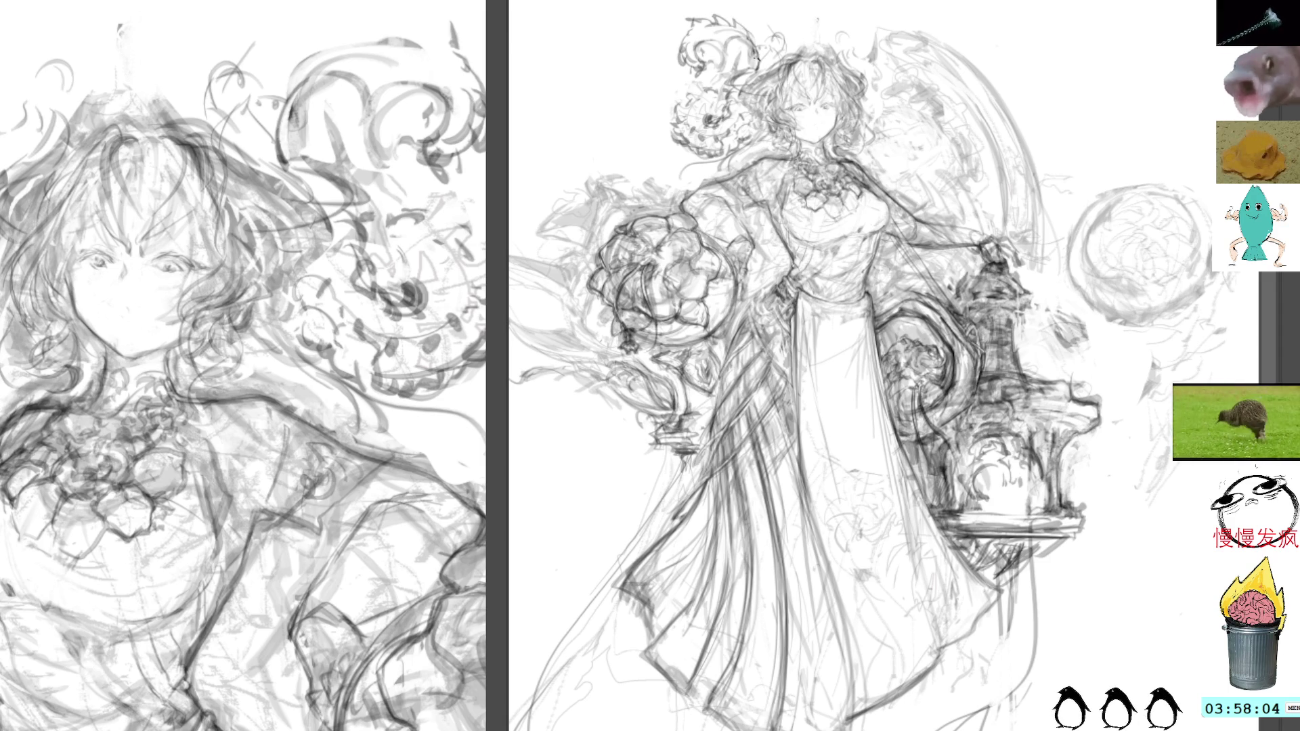
key(ctrl+z)
key(ctrl+z)
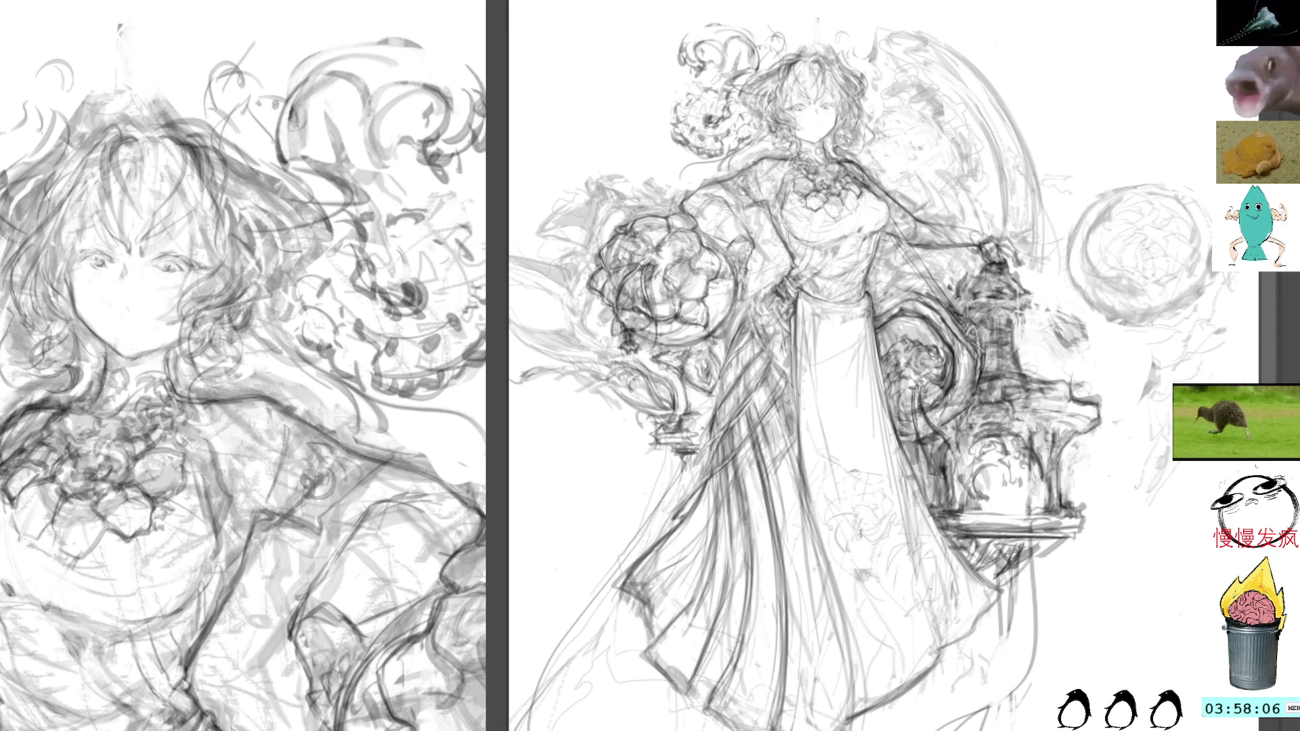
drag(708, 34, 759, 66)
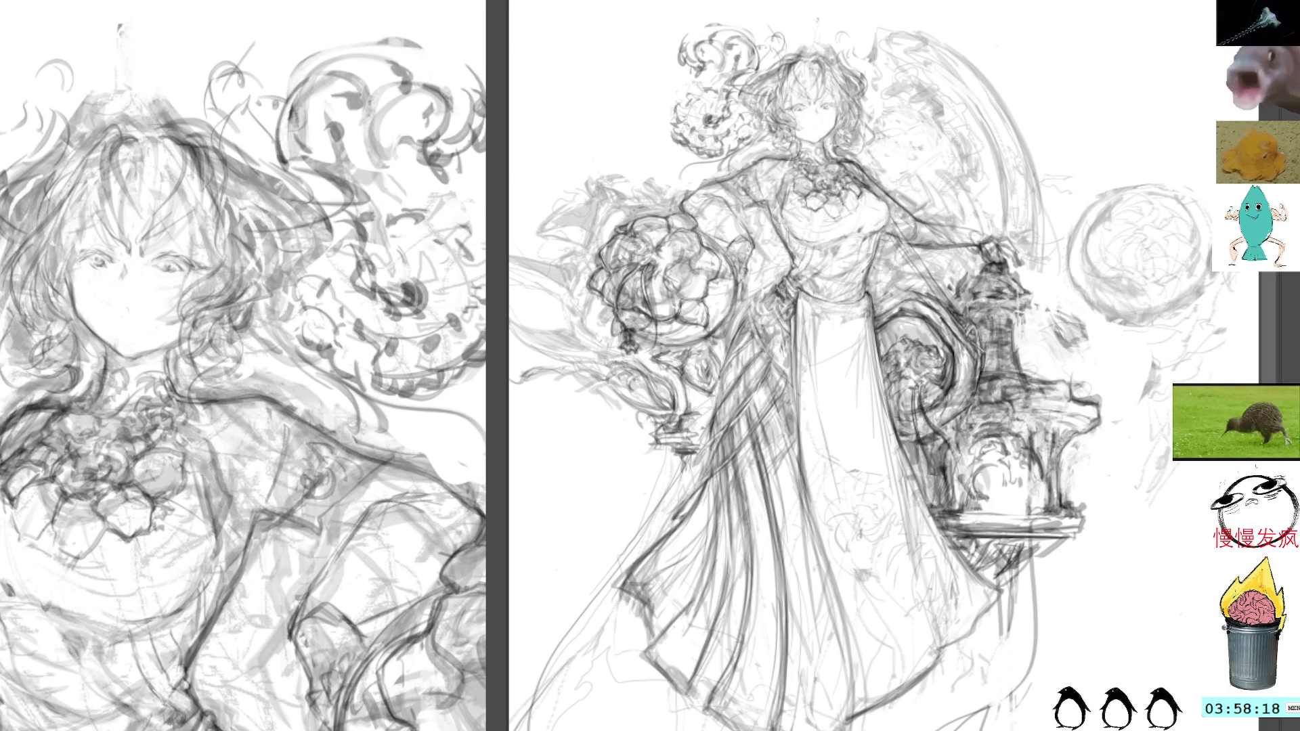
drag(718, 15, 689, 24)
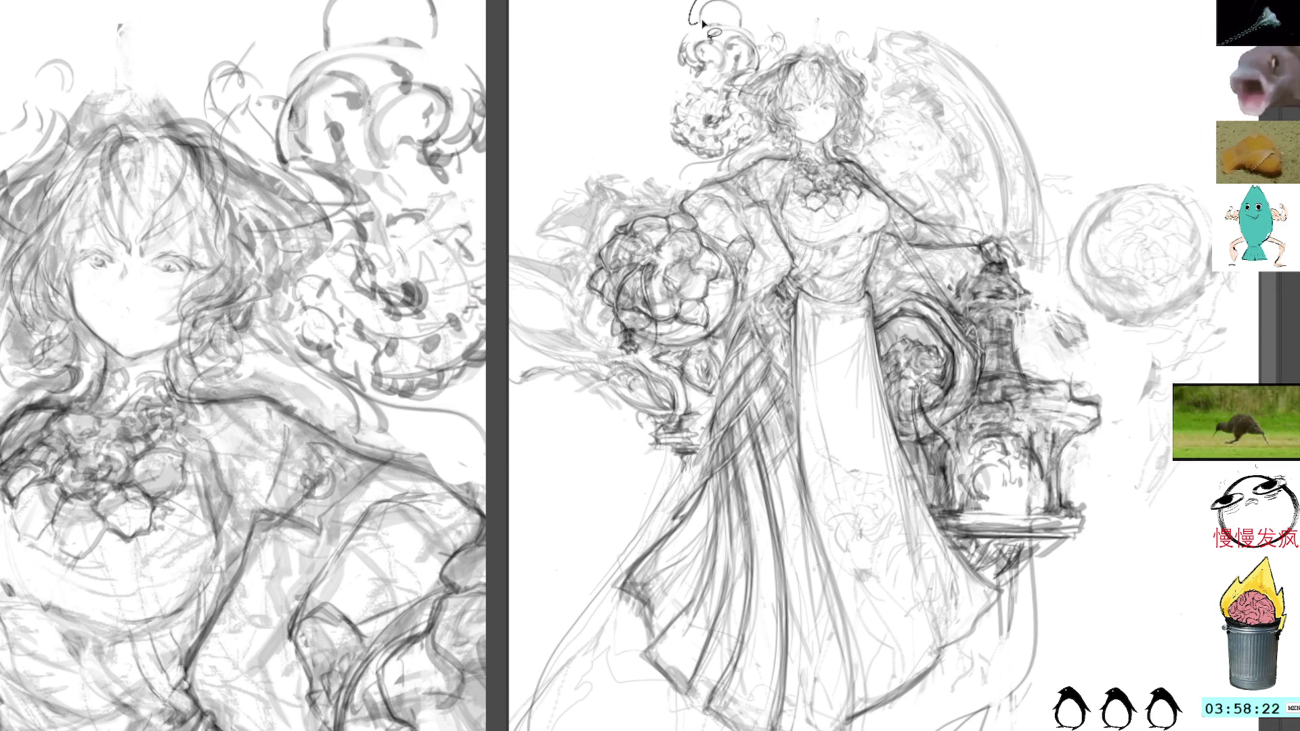
key(ctrl+z)
Darken the hair strokes at the top of the head after undoing a stray mark
key(ctrl+z)
mouse_move(767, 52)
mouse_down()
mouse_move(785, 76)
mouse_move(746, 102)
mouse_move(775, 111)
mouse_move(772, 84)
mouse_move(713, 117)
mouse_up()
key(ctrl+z)
key(ctrl+z)
drag(746, 75, 727, 94)
drag(757, 41, 742, 84)
drag(745, 82, 723, 110)
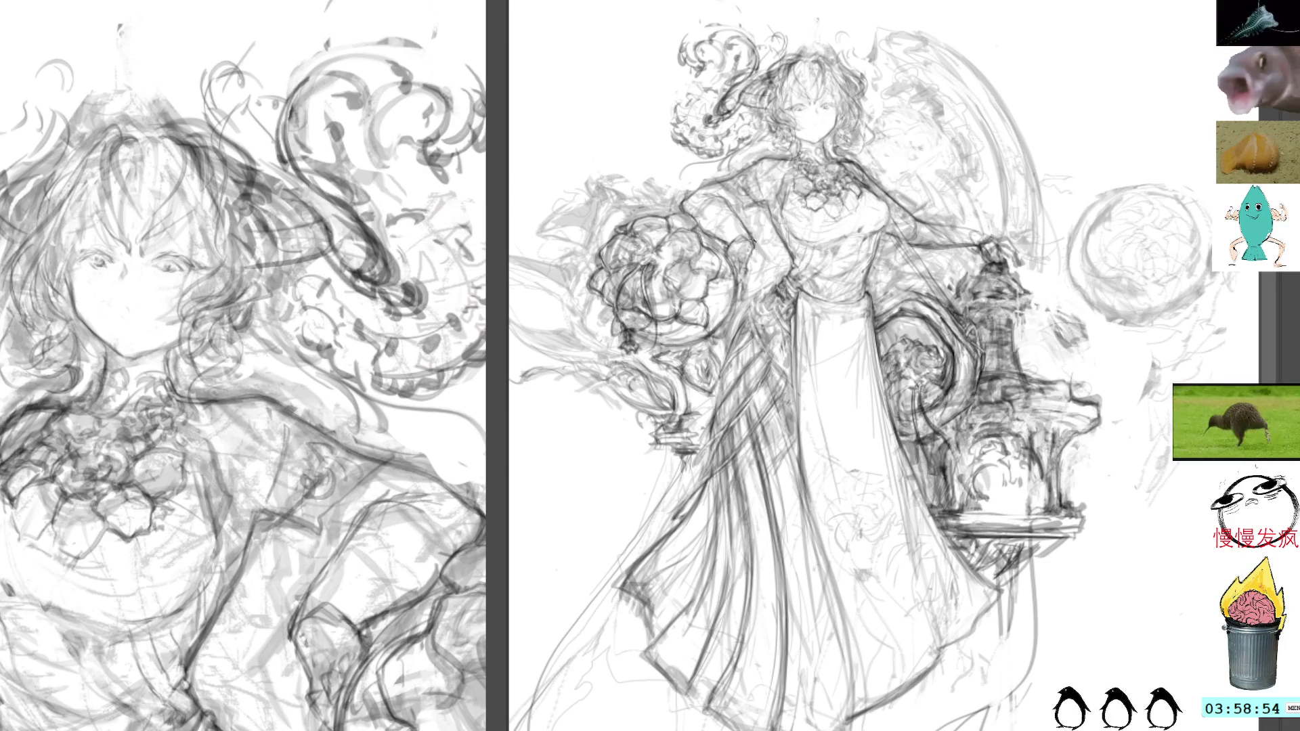
Strengthen the arm lines, then lasso around the swirl ornament and start transforming it
drag(752, 217, 743, 301)
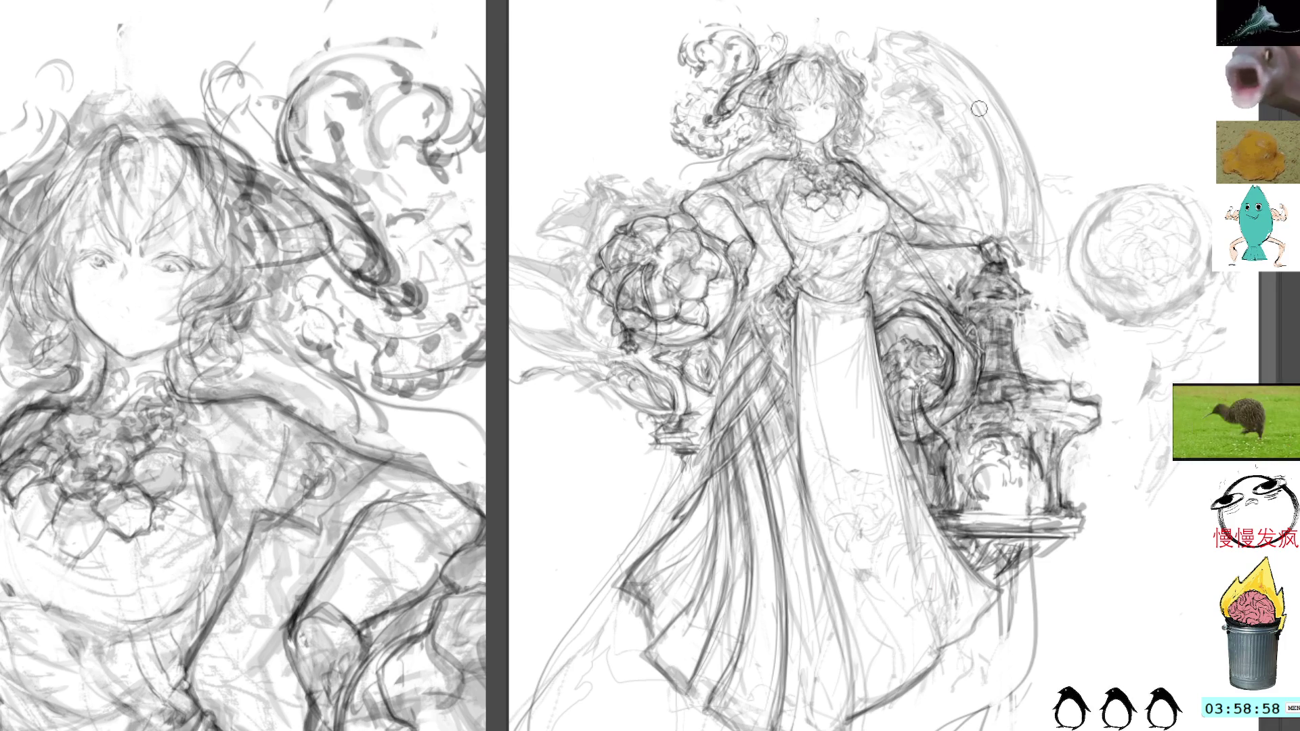
drag(1022, 187, 1022, 140)
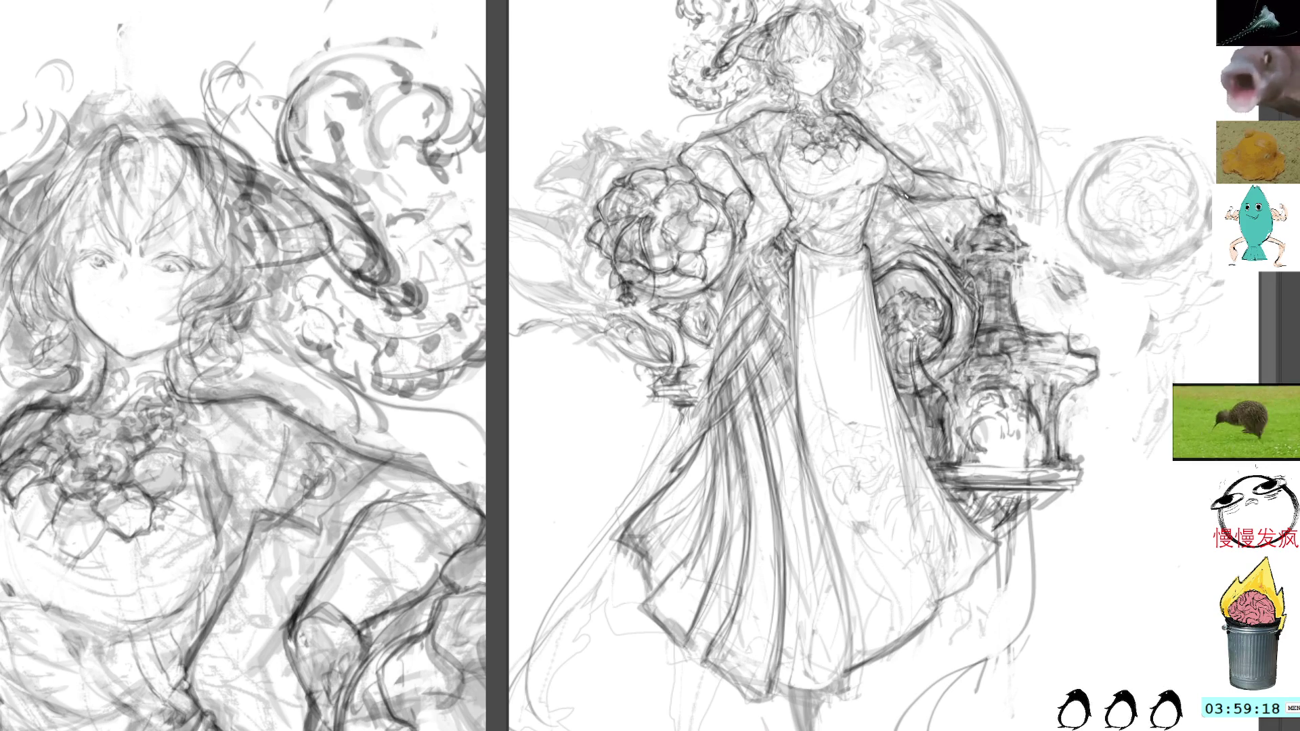
mouse_move(951, 200)
mouse_down()
mouse_move(975, 189)
mouse_move(1016, 231)
mouse_up()
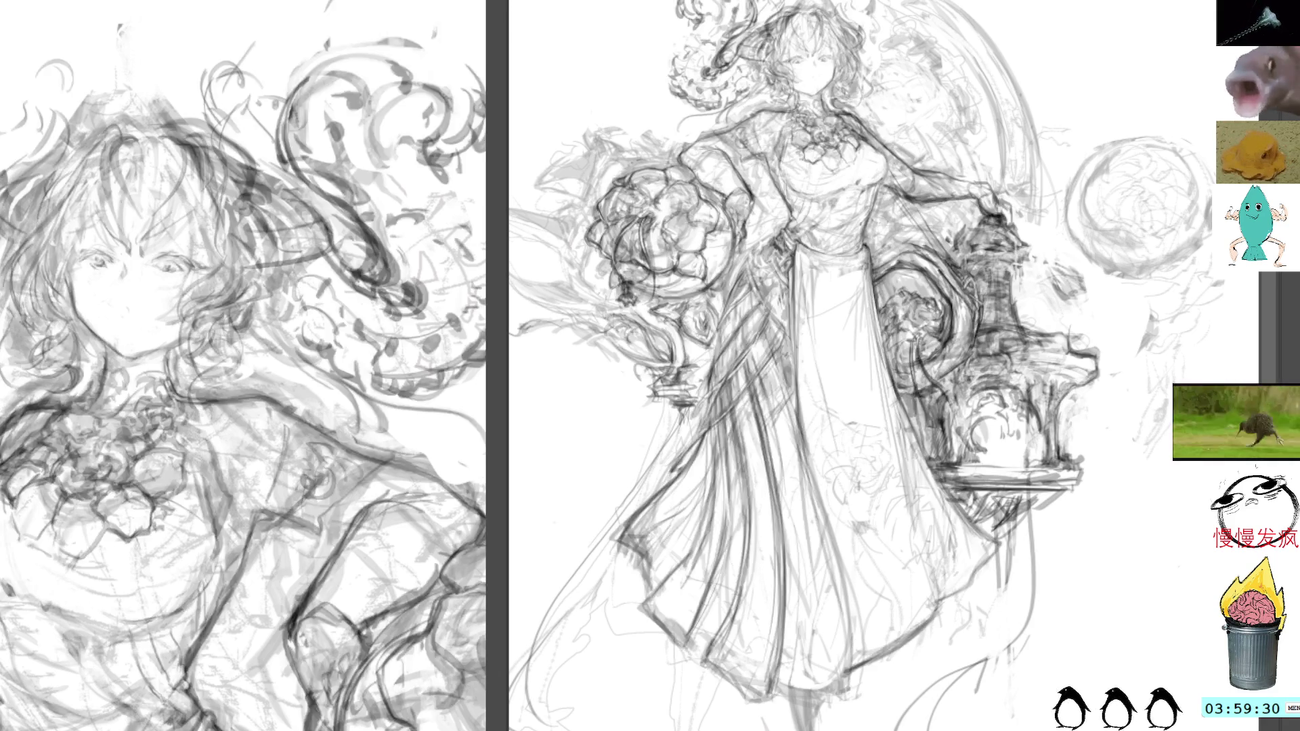
mouse_move(640, 1)
mouse_down()
mouse_move(654, 94)
mouse_move(744, 75)
mouse_move(751, 61)
mouse_move(1121, 30)
mouse_up()
key(ctrl+t)
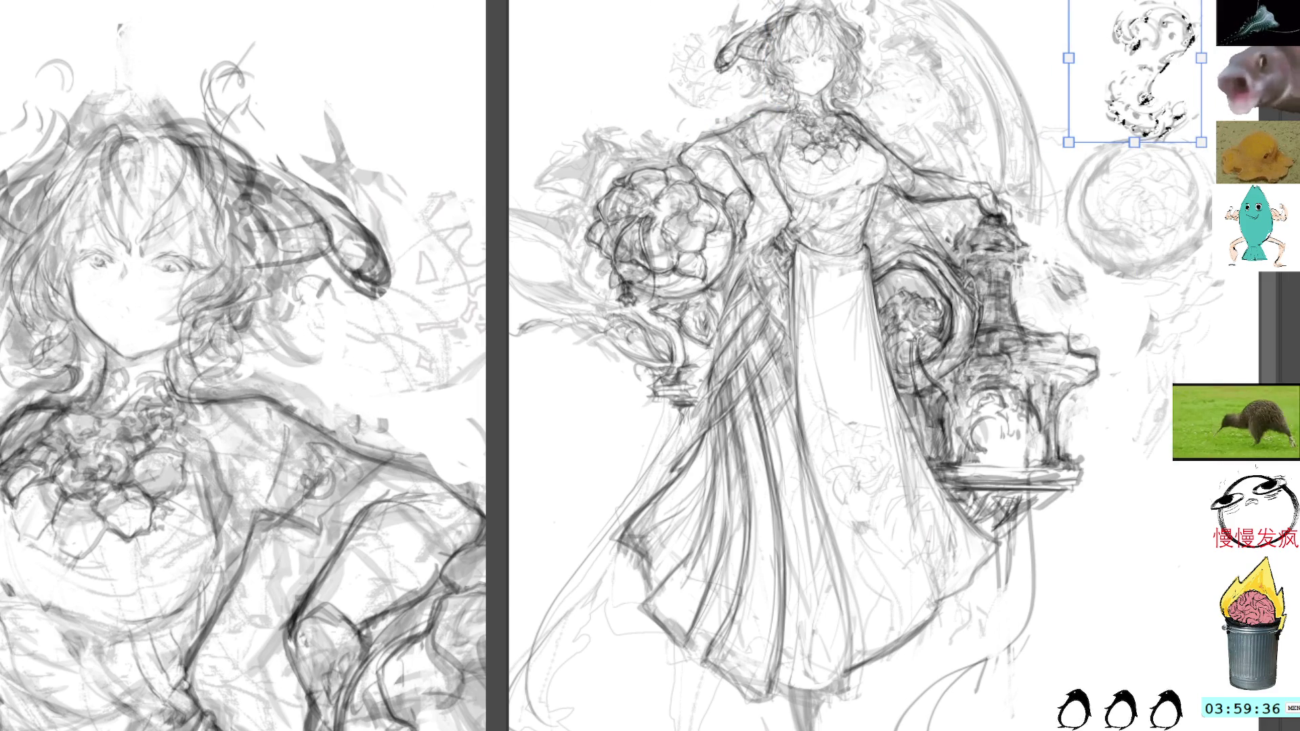
Warp the swirl ornament, discard it, and deselect the area around the head
mouse_move(1121, 30)
mouse_down()
mouse_move(1186, 91)
mouse_move(1116, 47)
mouse_move(1133, 49)
mouse_move(1137, 86)
mouse_move(1130, 30)
mouse_up()
key(Escape)
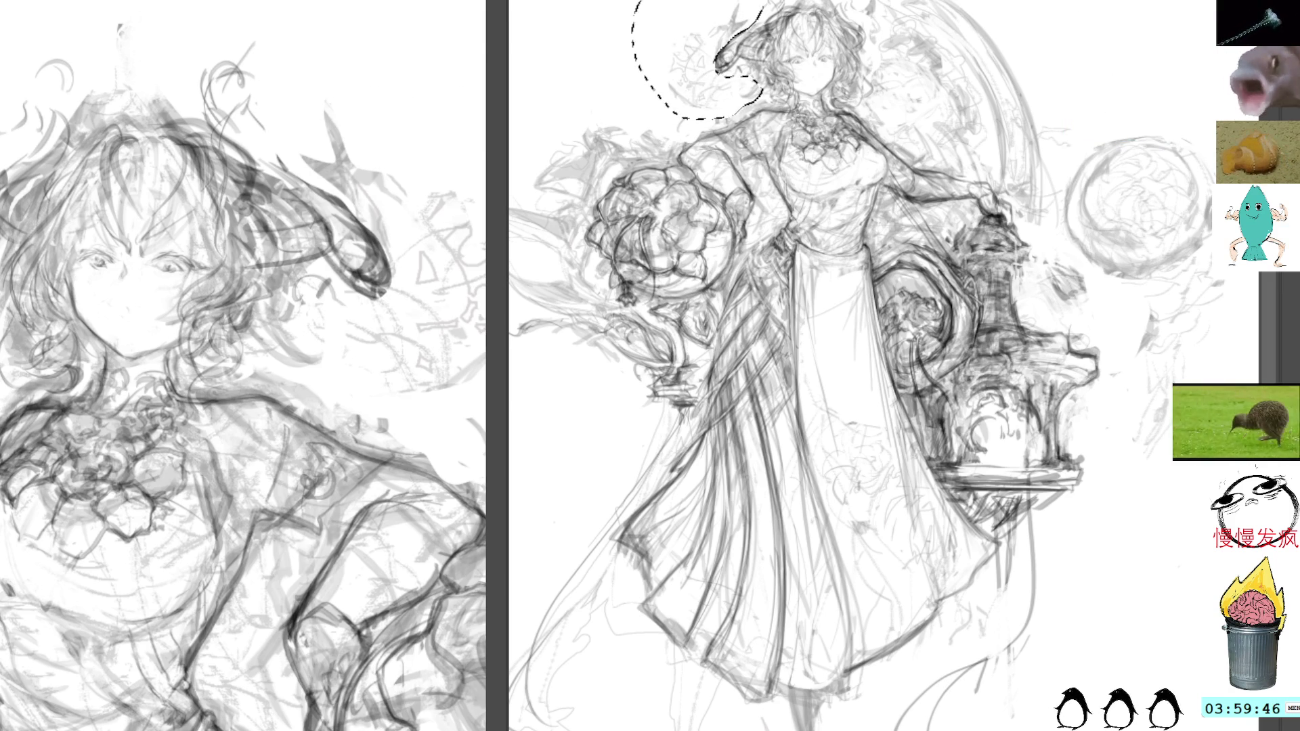
key(ctrl+d)
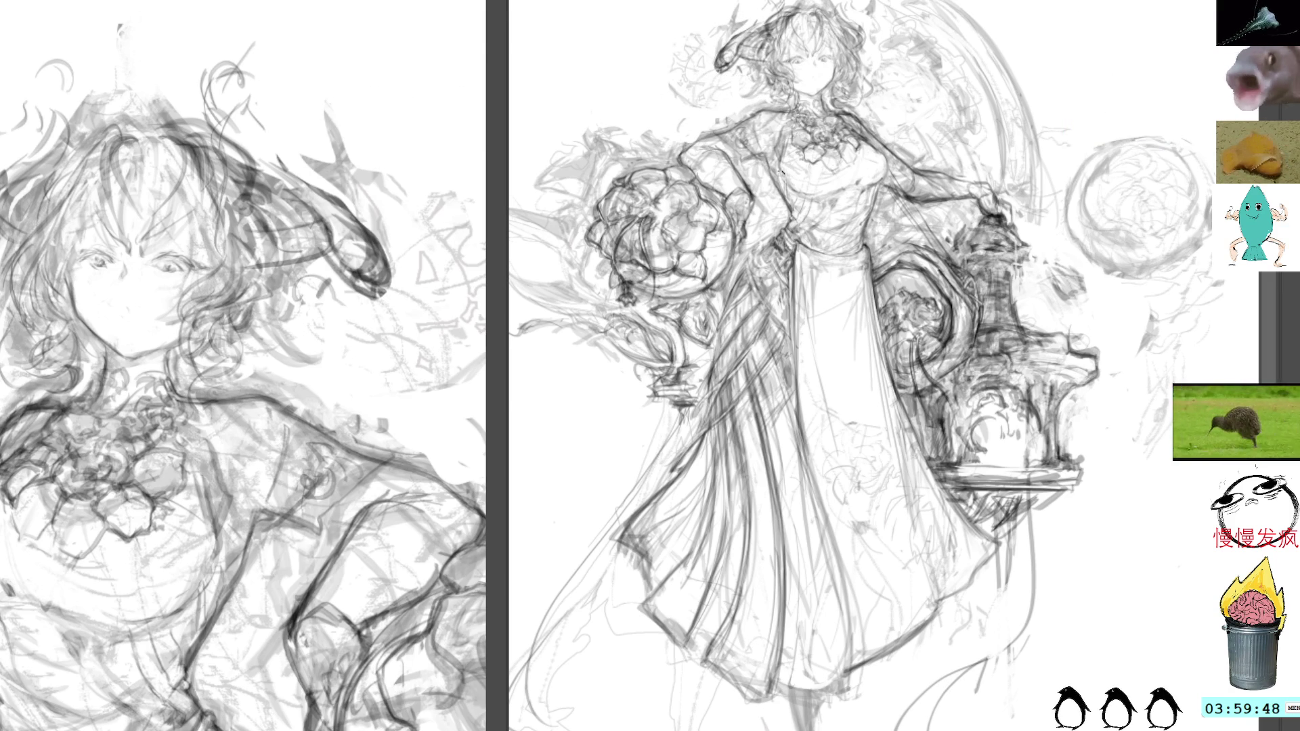
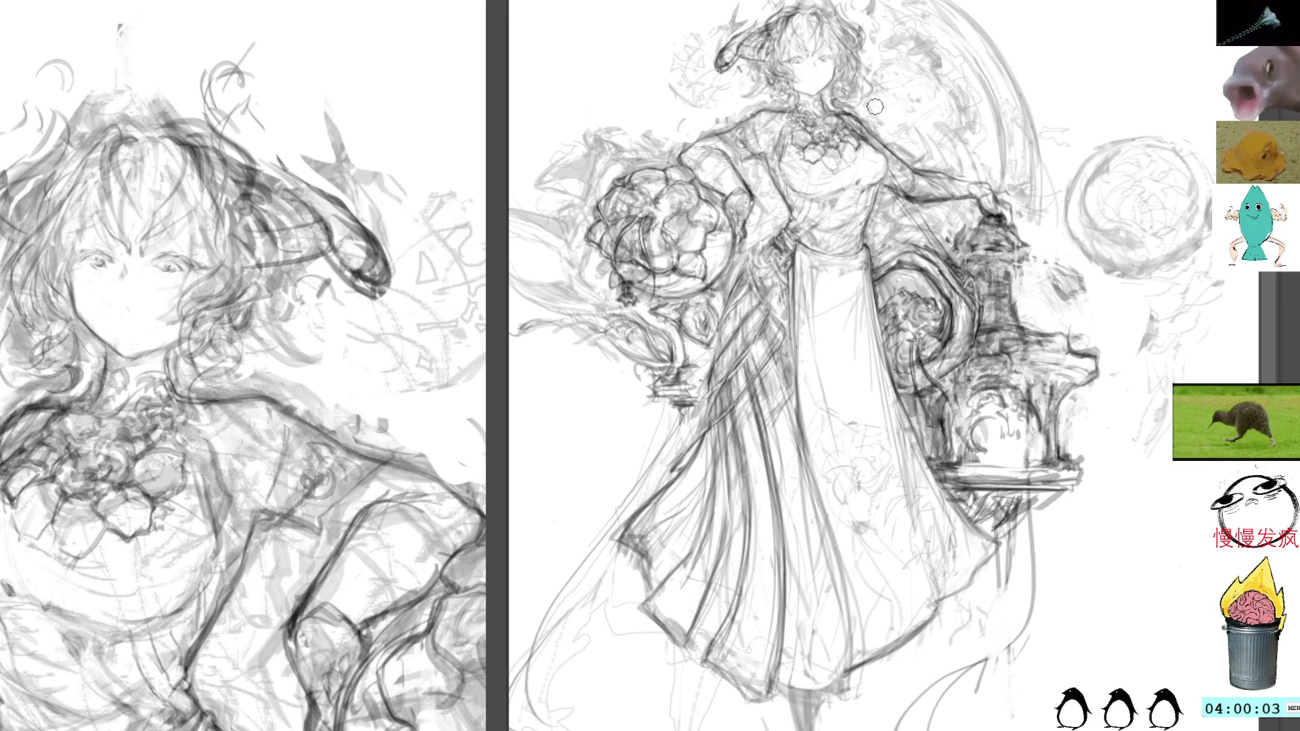
Sketch and darken a circular arc right of the girl's head, undoing the stray strokes
mouse_move(874, 110)
mouse_down()
mouse_move(945, 76)
mouse_move(914, 122)
mouse_move(941, 116)
mouse_up()
drag(937, 54, 947, 91)
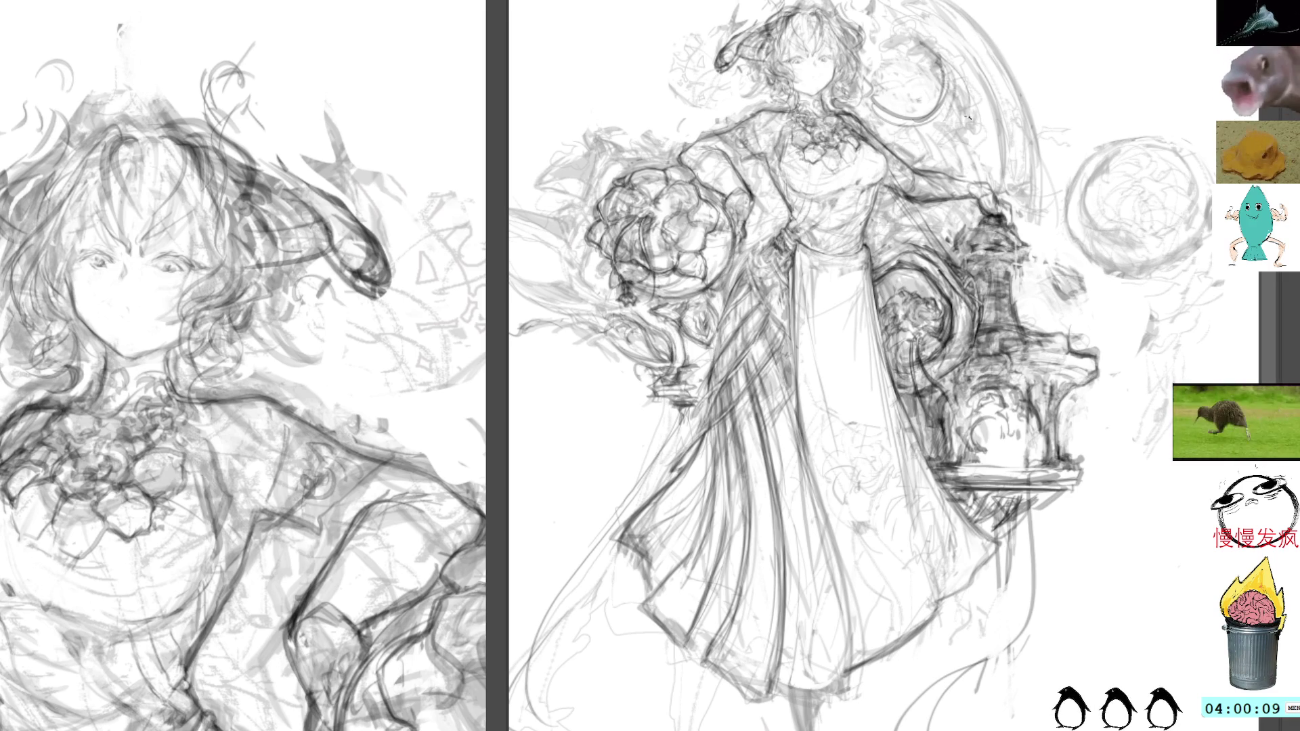
mouse_move(937, 44)
mouse_down()
mouse_move(965, 129)
mouse_move(903, 160)
mouse_move(922, 168)
mouse_move(927, 147)
mouse_up()
key(ctrl+z)
Shade the base beneath the bouquet stand and add dark marks right of the bouquet
drag(874, 185, 930, 137)
drag(719, 342, 725, 387)
mouse_move(738, 344)
mouse_down()
mouse_move(739, 385)
mouse_move(731, 363)
mouse_up()
mouse_move(736, 351)
mouse_down()
mouse_move(724, 395)
mouse_move(720, 358)
mouse_move(738, 404)
mouse_move(778, 326)
mouse_move(791, 238)
mouse_move(778, 235)
mouse_up()
mouse_move(789, 242)
mouse_down()
mouse_move(777, 232)
mouse_move(793, 211)
mouse_up()
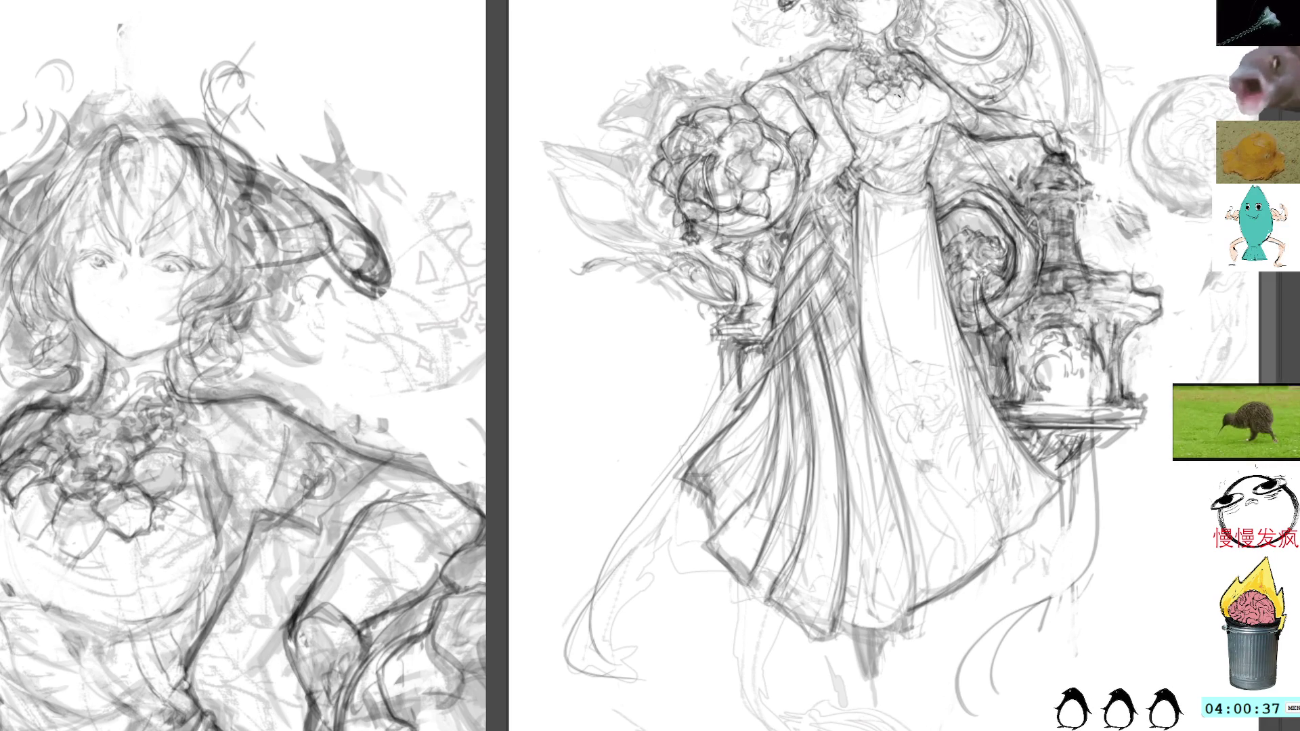
Bring the lower dress into view and sketch a trial diagonal line left of the hem
scroll(935, 115, down, 1)
drag(934, 115, 900, 184)
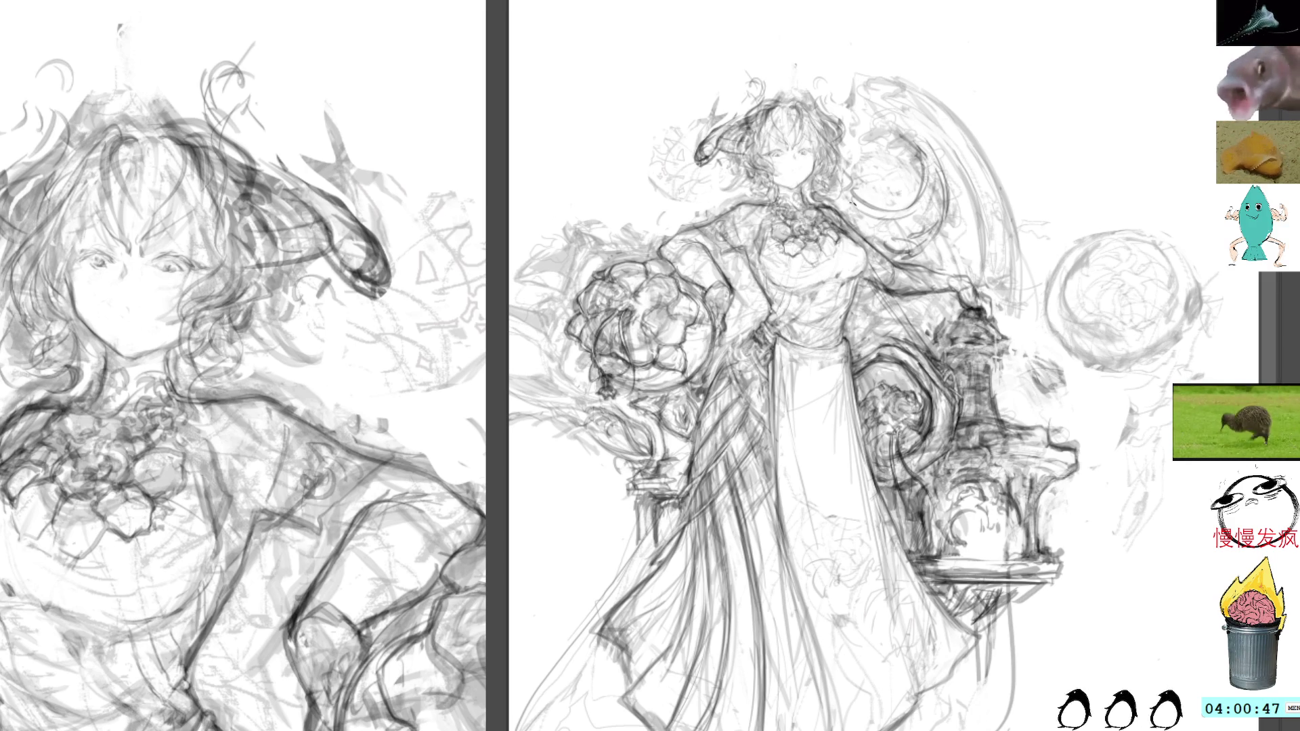
drag(897, 182, 1050, 68)
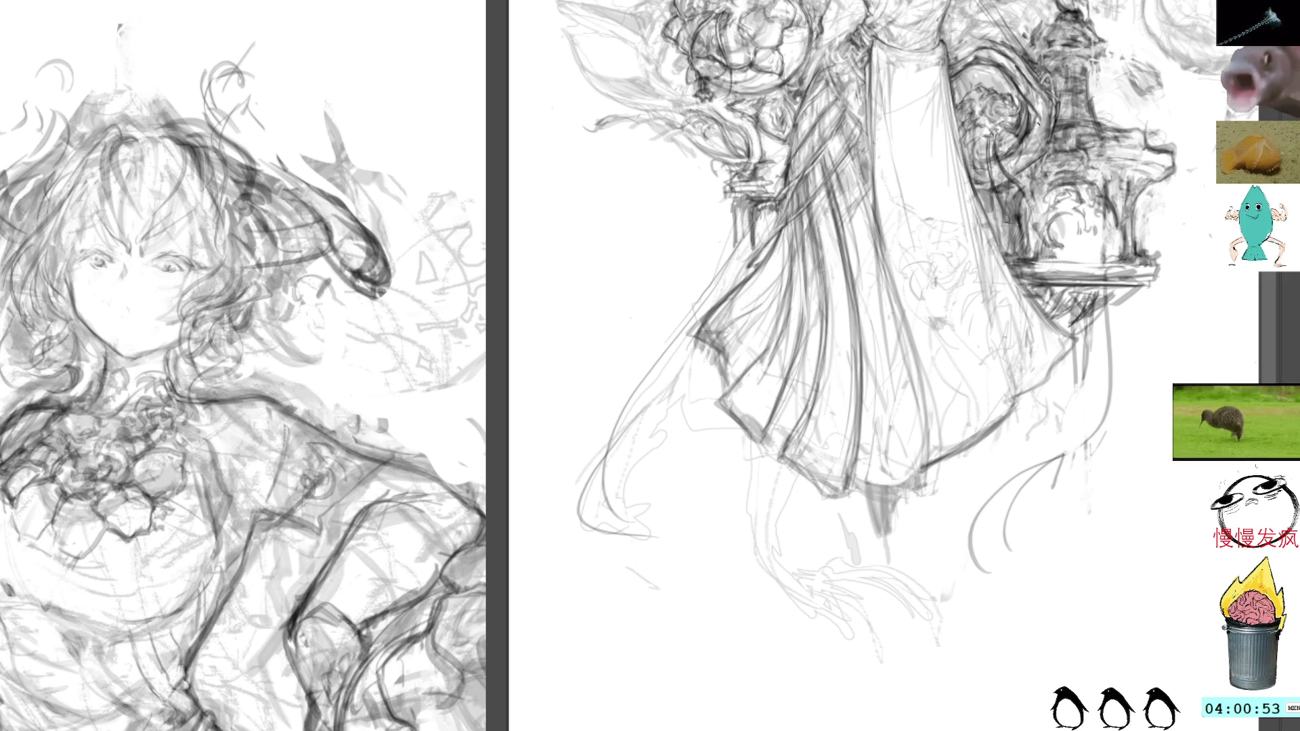
mouse_move(1026, 140)
mouse_down()
mouse_move(1045, 80)
mouse_move(1071, 121)
mouse_up()
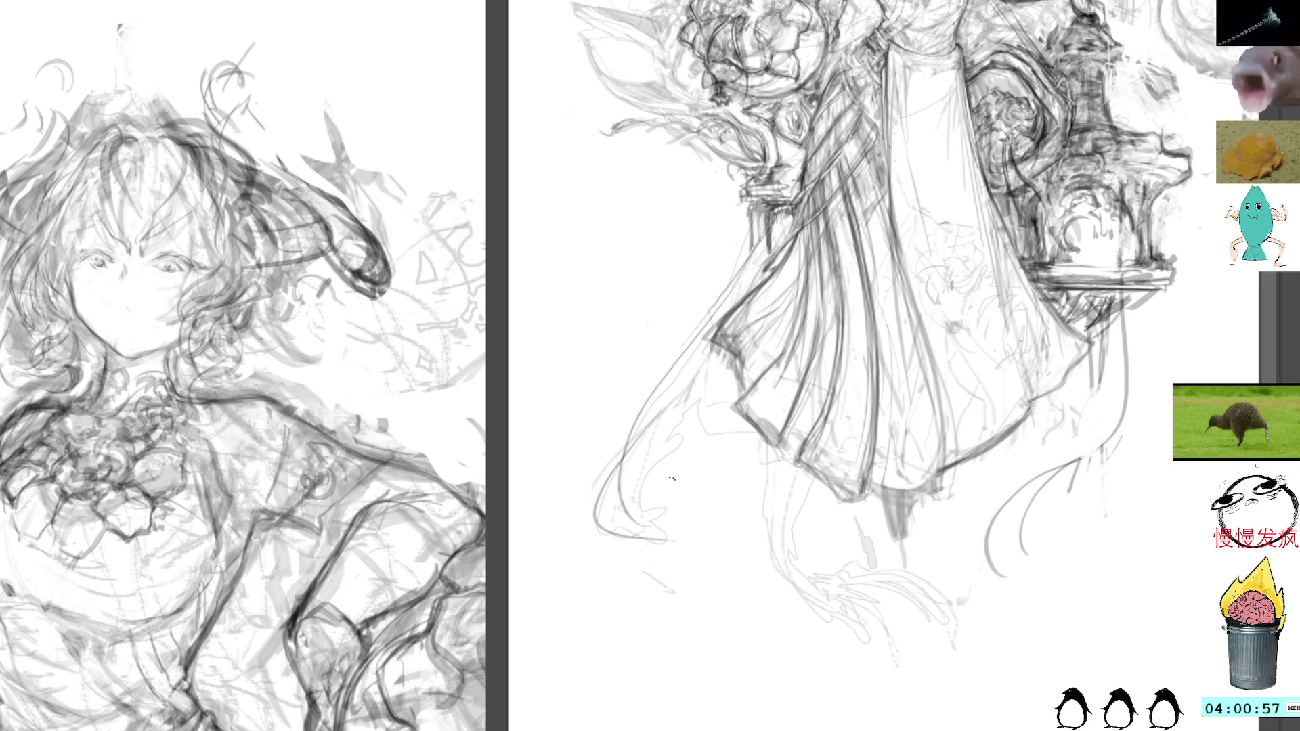
mouse_move(604, 411)
mouse_down()
mouse_move(691, 467)
mouse_move(598, 399)
mouse_move(669, 308)
mouse_move(711, 339)
mouse_up()
Undo the trial box strokes in the lower left, restoring the full-figure view
drag(1149, 33, 1139, 180)
key(ctrl+z)
key(ctrl+z)
key(ctrl+z)
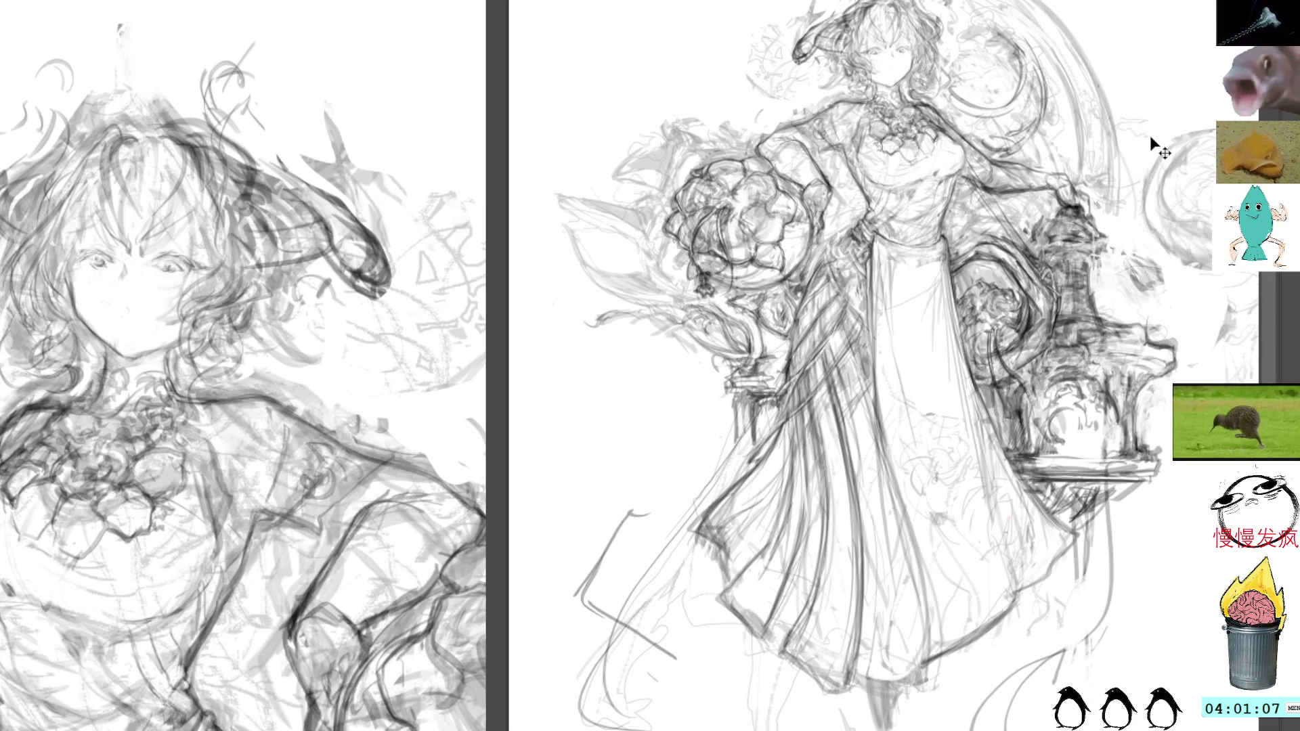
key(ctrl+z)
key(ctrl+z)
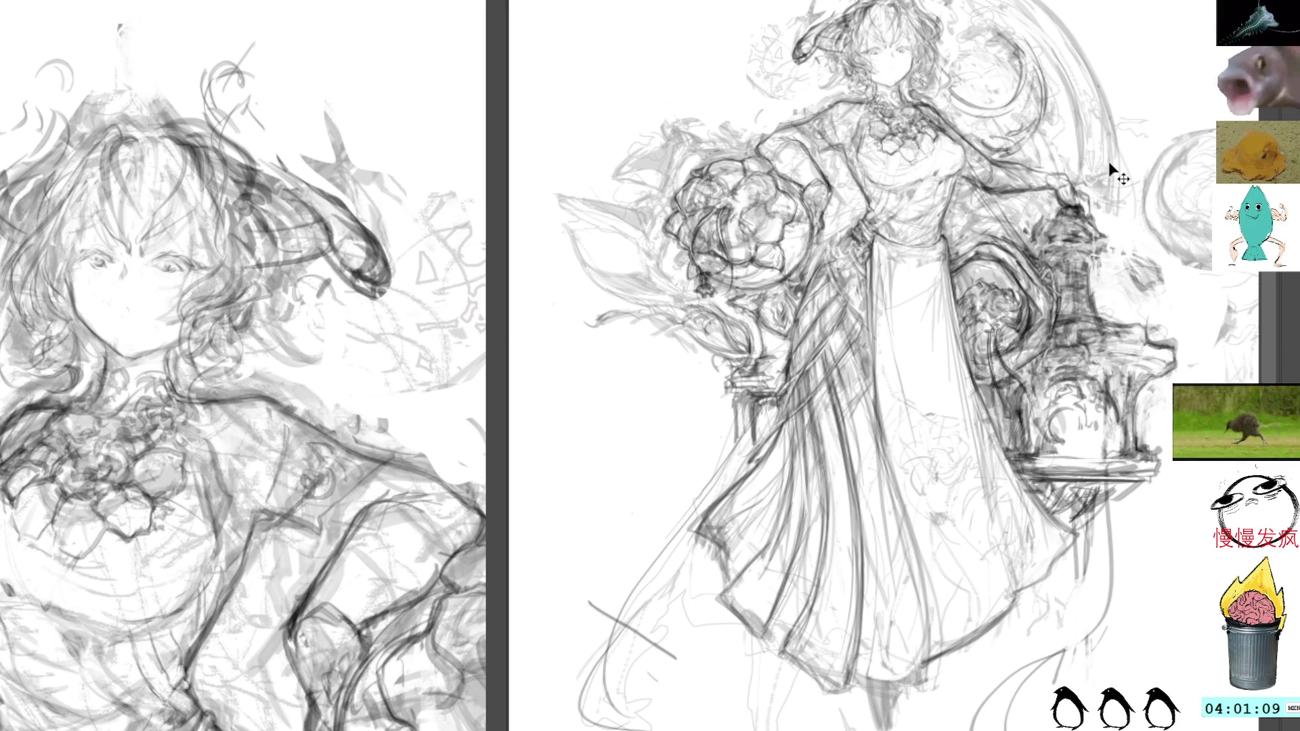
Draw a tilted square box outline left of the dress and darken its top-right edge
scroll(708, 336, left, 5)
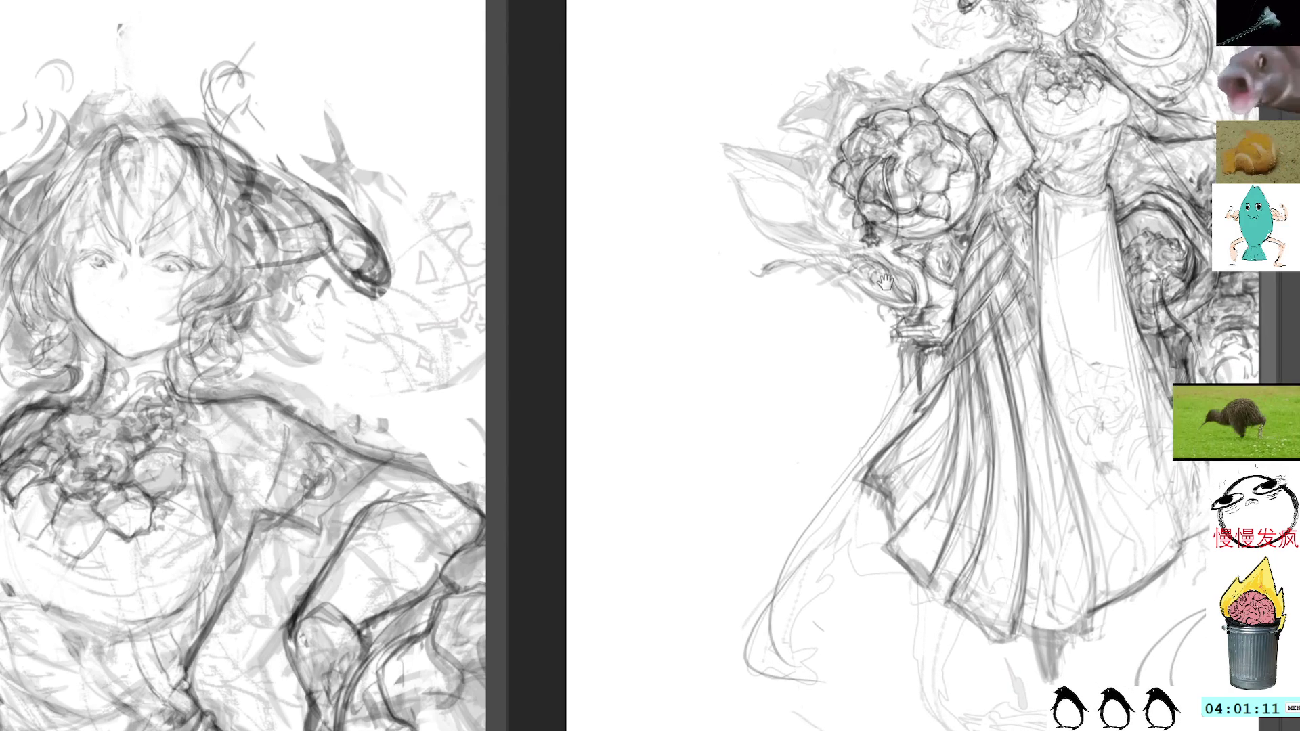
drag(696, 424, 664, 466)
drag(707, 411, 659, 493)
mouse_move(701, 518)
mouse_down()
mouse_move(665, 496)
mouse_move(734, 555)
mouse_move(795, 473)
mouse_up()
mouse_move(709, 413)
mouse_down()
mouse_move(730, 401)
mouse_move(799, 468)
mouse_up()
drag(758, 428, 796, 467)
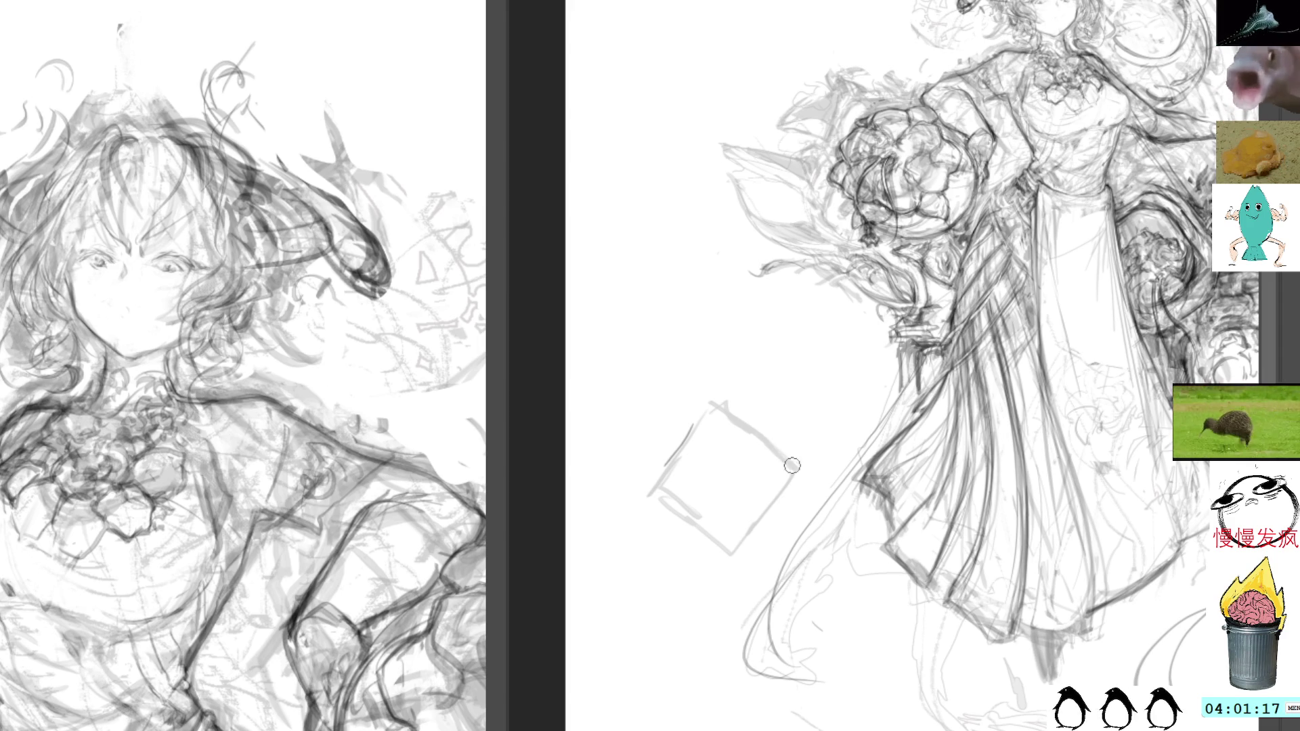
Redraw the right horn with bolder strokes and remove the dark left horn stroke
mouse_move(800, 236)
mouse_down()
mouse_move(728, 353)
mouse_move(647, 361)
mouse_up()
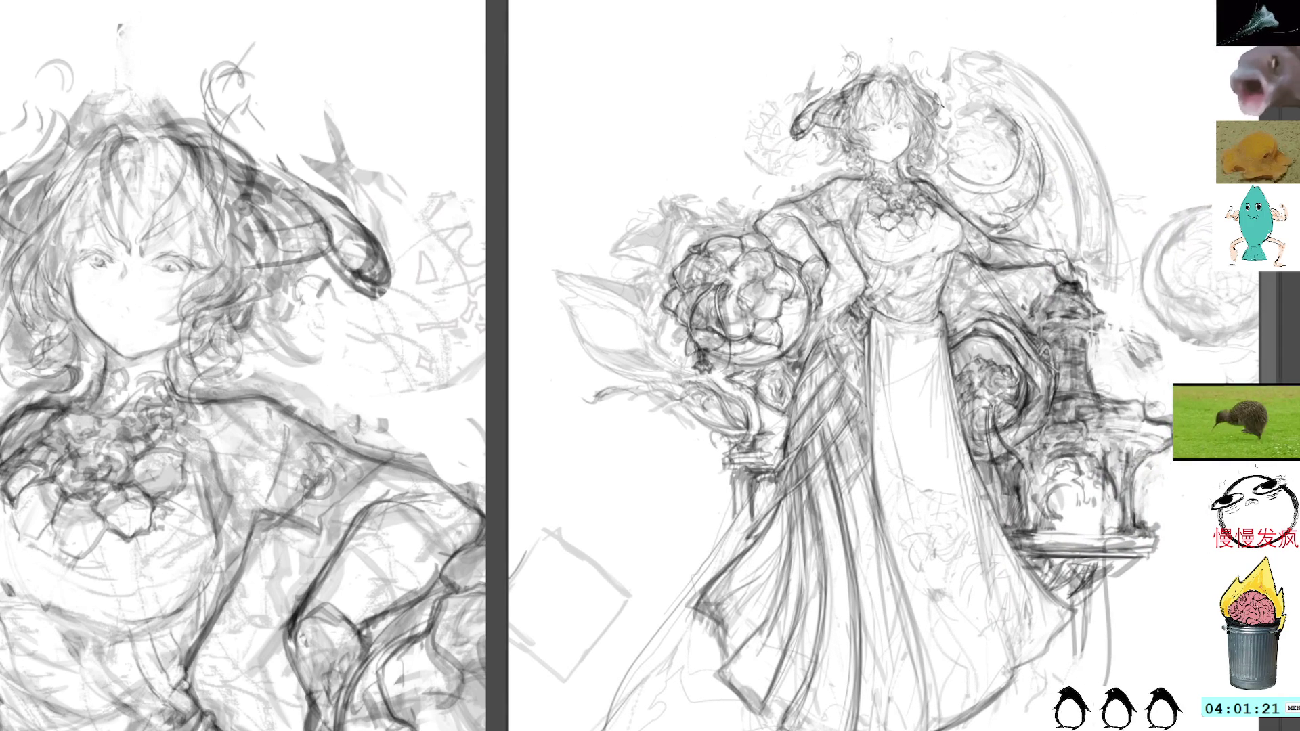
drag(921, 111, 928, 127)
mouse_move(914, 71)
mouse_down()
mouse_move(945, 125)
mouse_move(933, 84)
mouse_move(933, 96)
mouse_up()
drag(935, 97, 941, 121)
mouse_move(820, 102)
mouse_down()
mouse_move(788, 146)
mouse_move(832, 128)
mouse_move(818, 126)
mouse_up()
key(ctrl+z)
Add dark marks and flowing strands around the hair, and darken the swirl right of the head
drag(829, 115, 845, 128)
drag(927, 115, 928, 145)
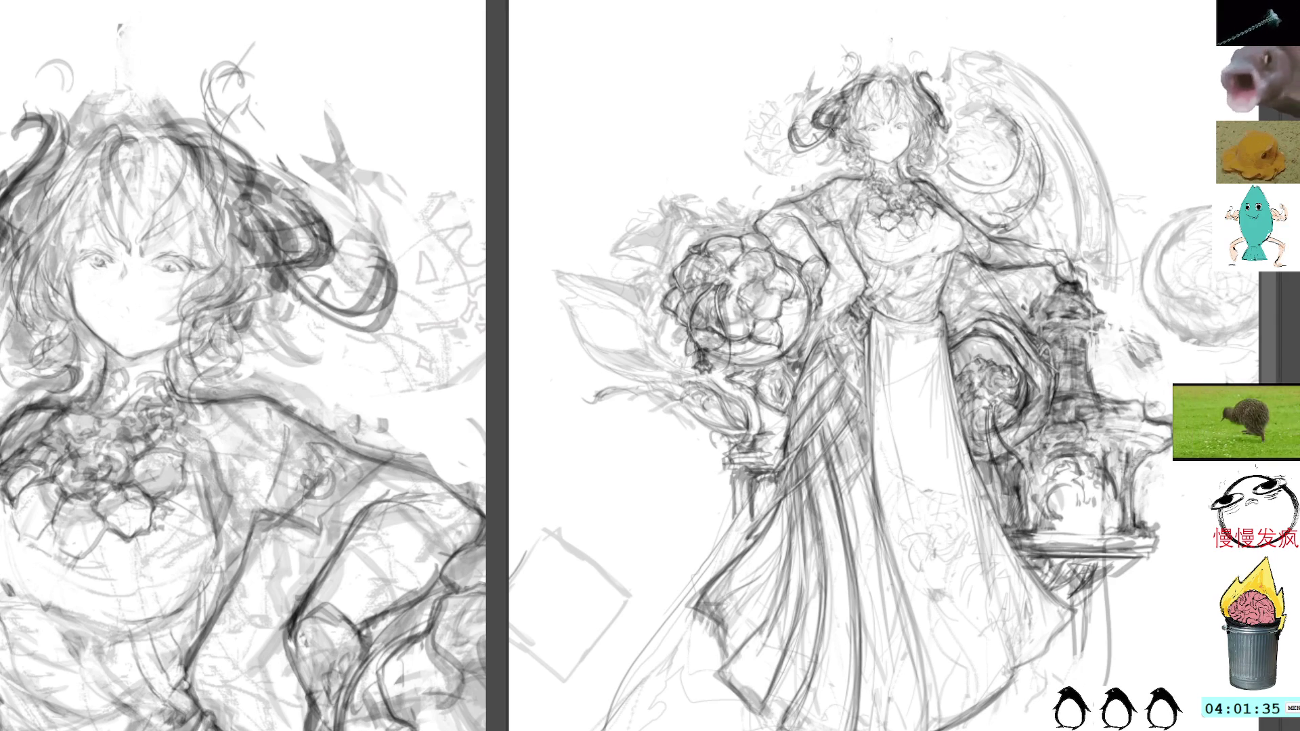
mouse_move(823, 152)
mouse_down()
mouse_move(762, 183)
mouse_move(741, 177)
mouse_move(798, 178)
mouse_up()
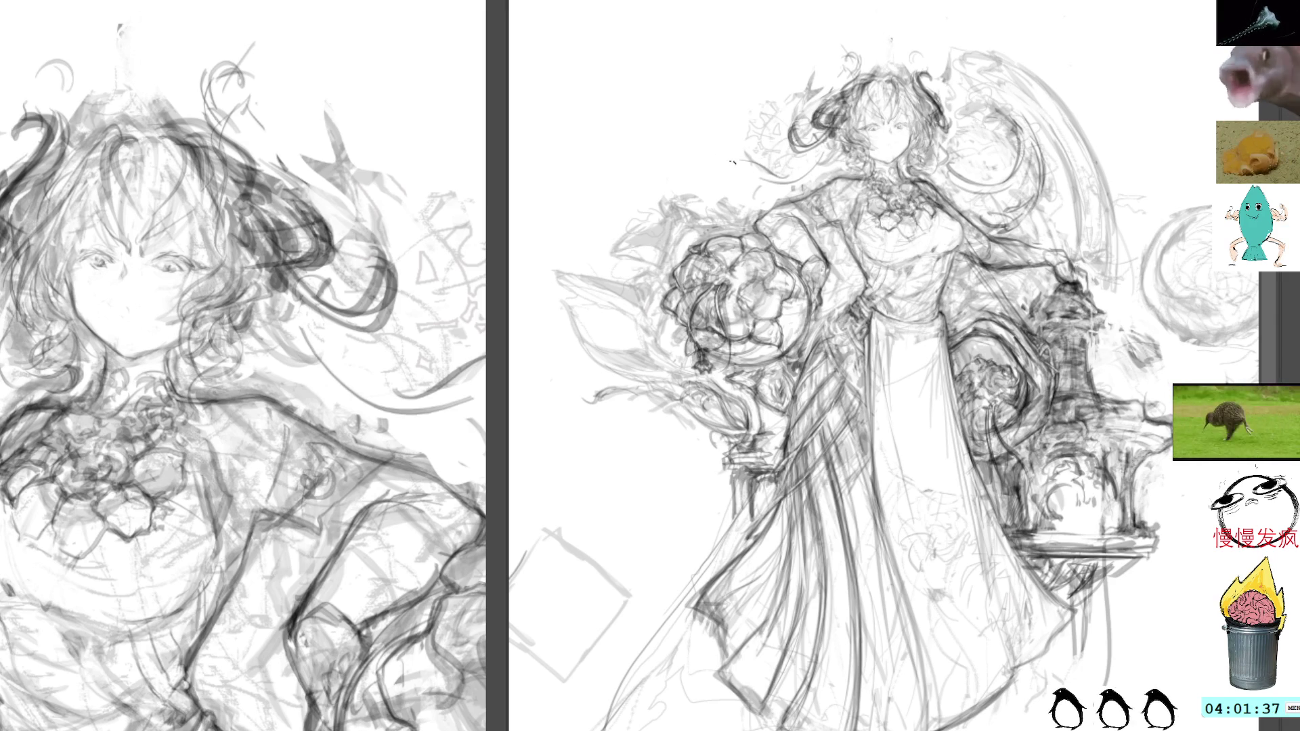
mouse_move(718, 159)
mouse_down()
mouse_move(670, 148)
mouse_move(608, 186)
mouse_up()
mouse_move(640, 142)
mouse_down()
mouse_move(697, 160)
mouse_move(700, 176)
mouse_up()
drag(692, 166, 738, 192)
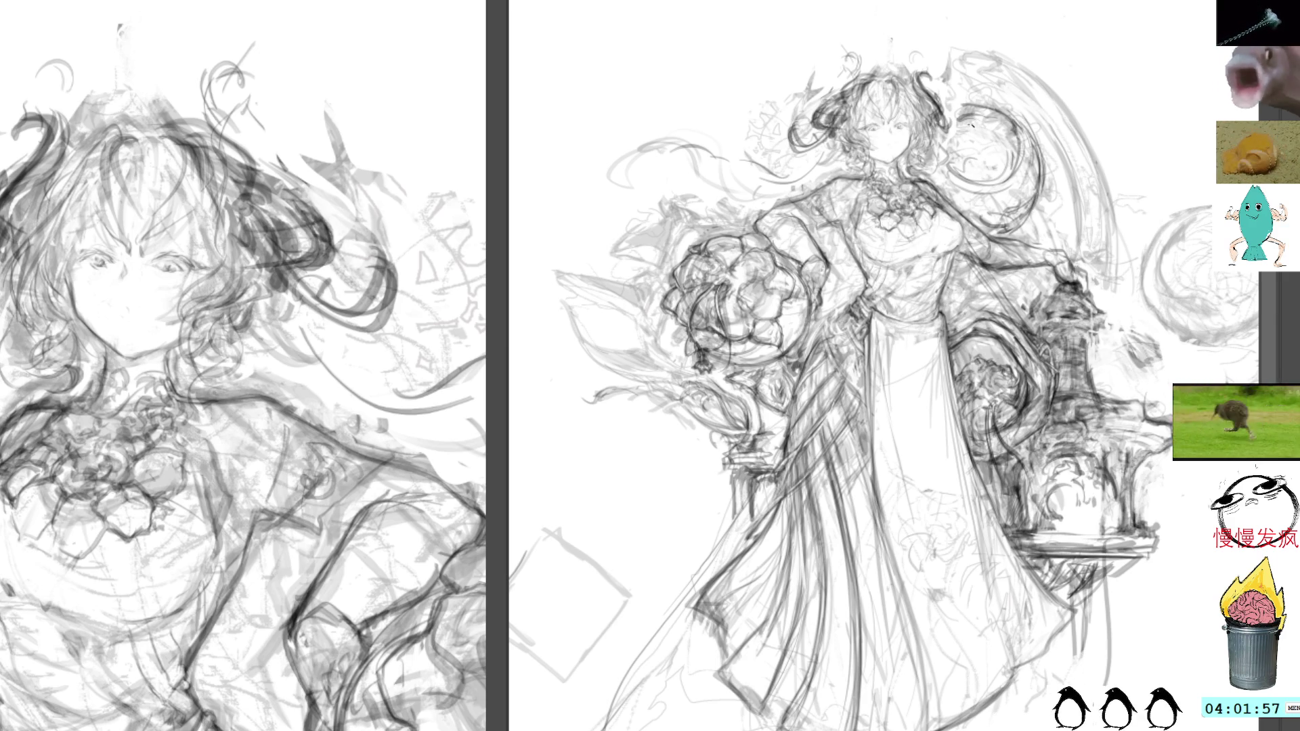
drag(1001, 128, 1016, 146)
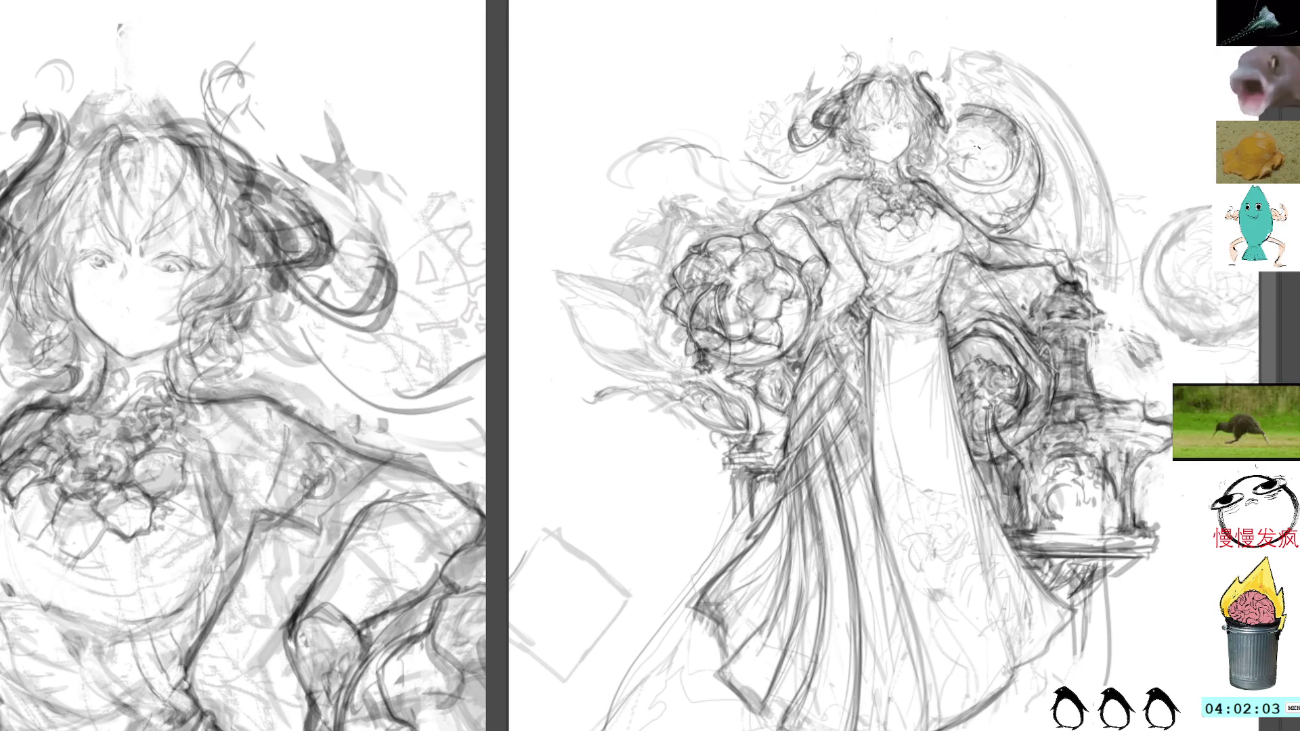
drag(987, 155, 993, 189)
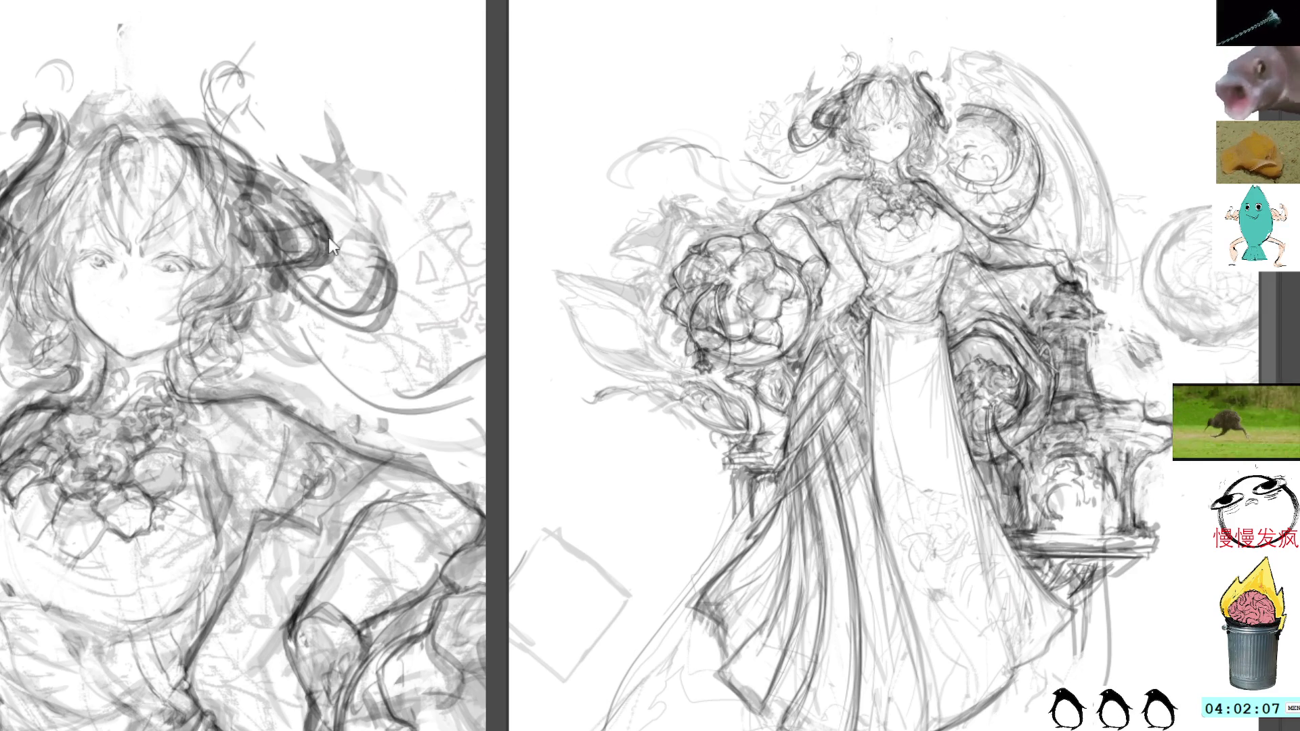
Mark the nose, straighten the close-up, and redraw the mouth as a line, dropping the trial open mouth
mouse_move(189, 257)
mouse_down()
mouse_move(355, 220)
mouse_move(223, 379)
mouse_move(222, 255)
mouse_up()
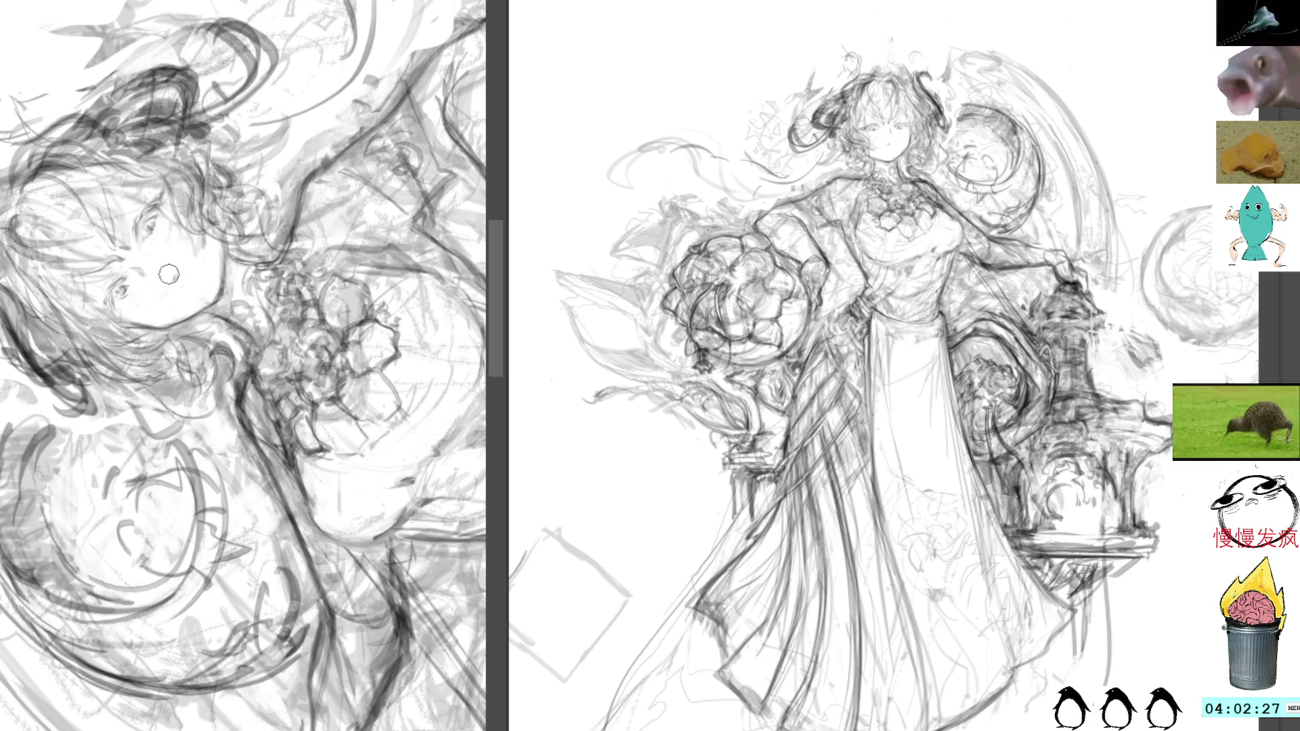
drag(172, 291, 180, 281)
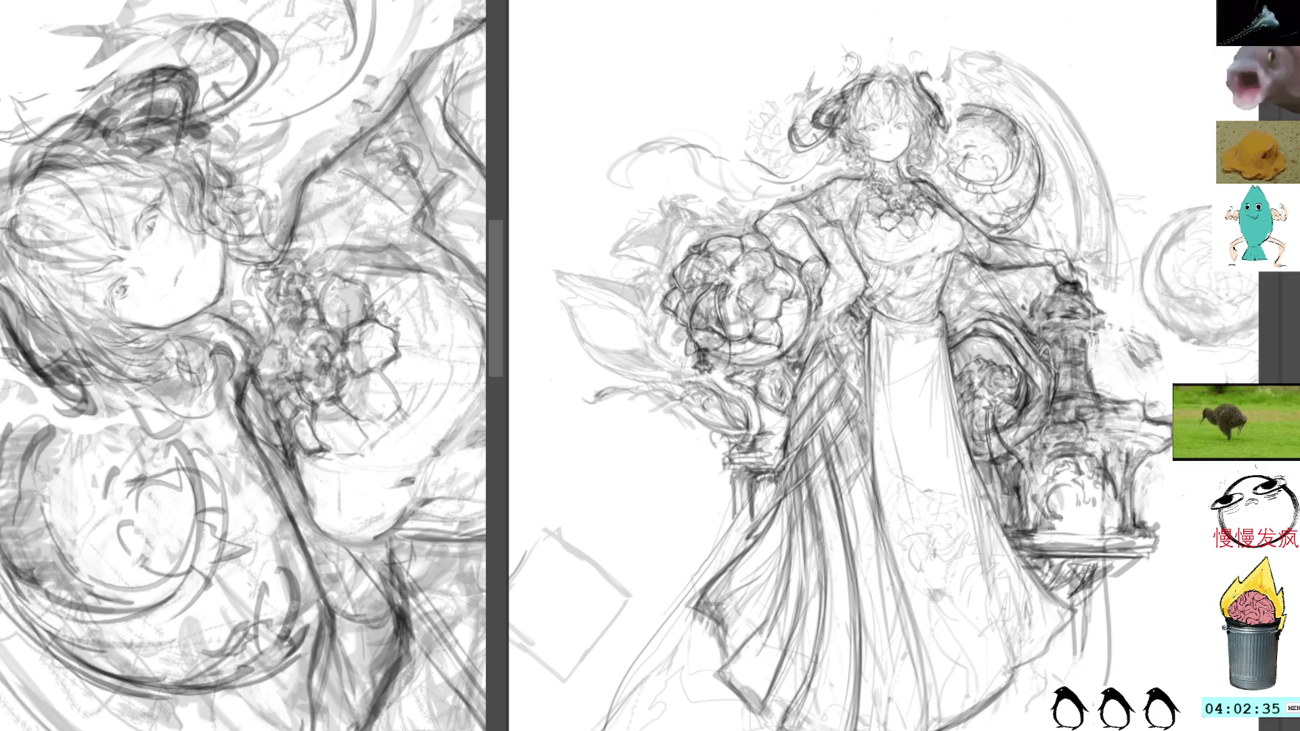
key(Home)
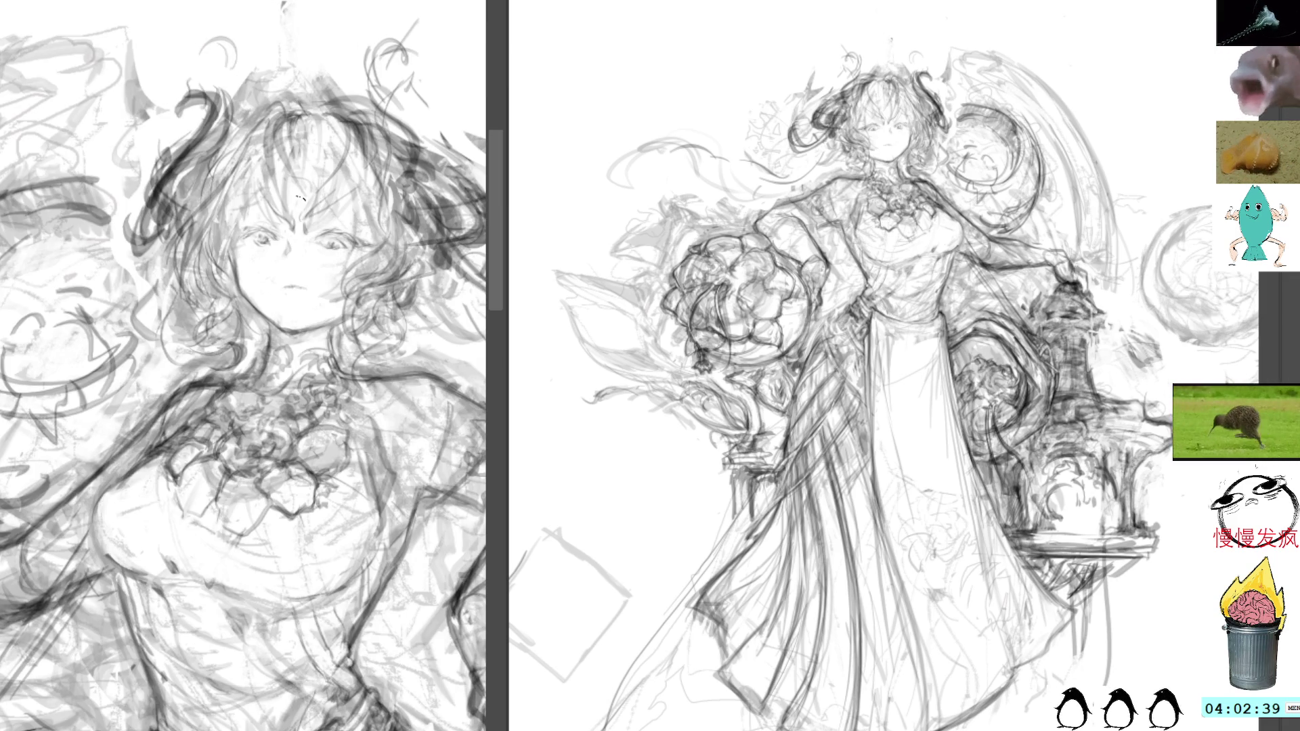
mouse_move(283, 284)
mouse_down()
mouse_move(301, 294)
mouse_move(293, 284)
mouse_up()
key(ctrl+z)
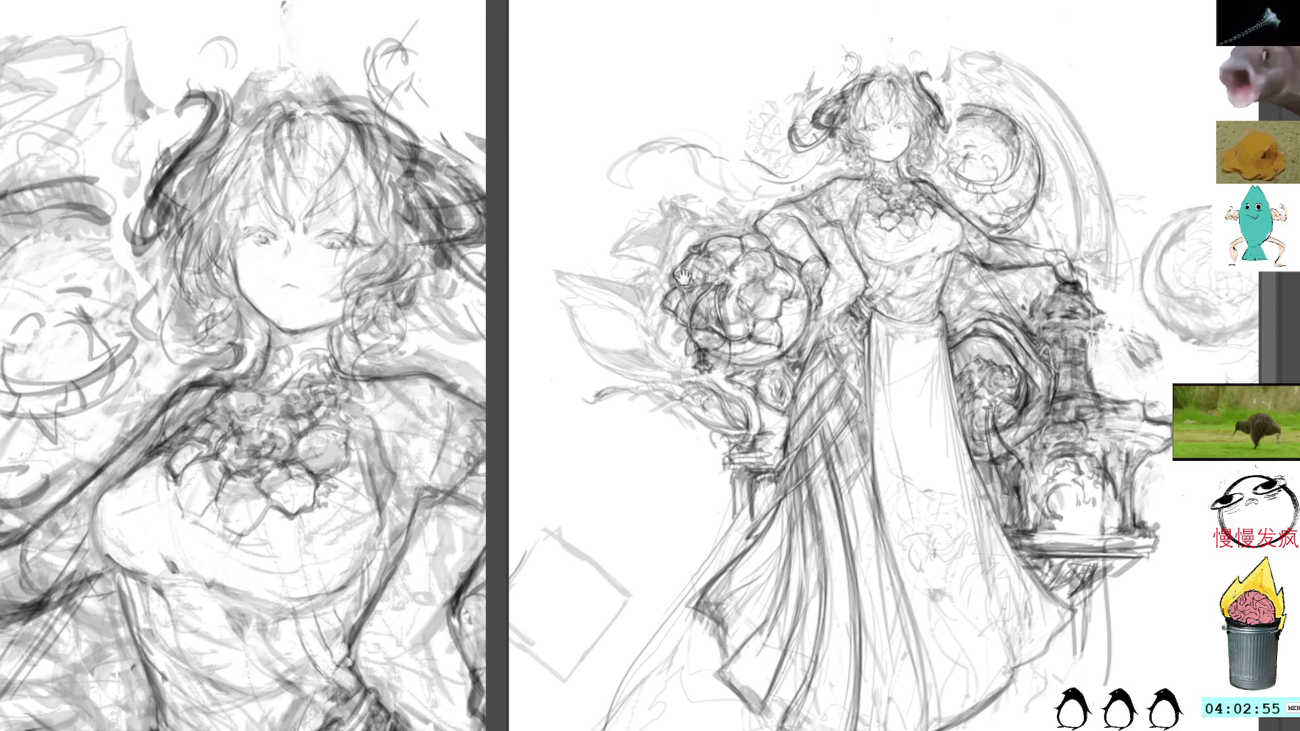
drag(427, 429, 273, 258)
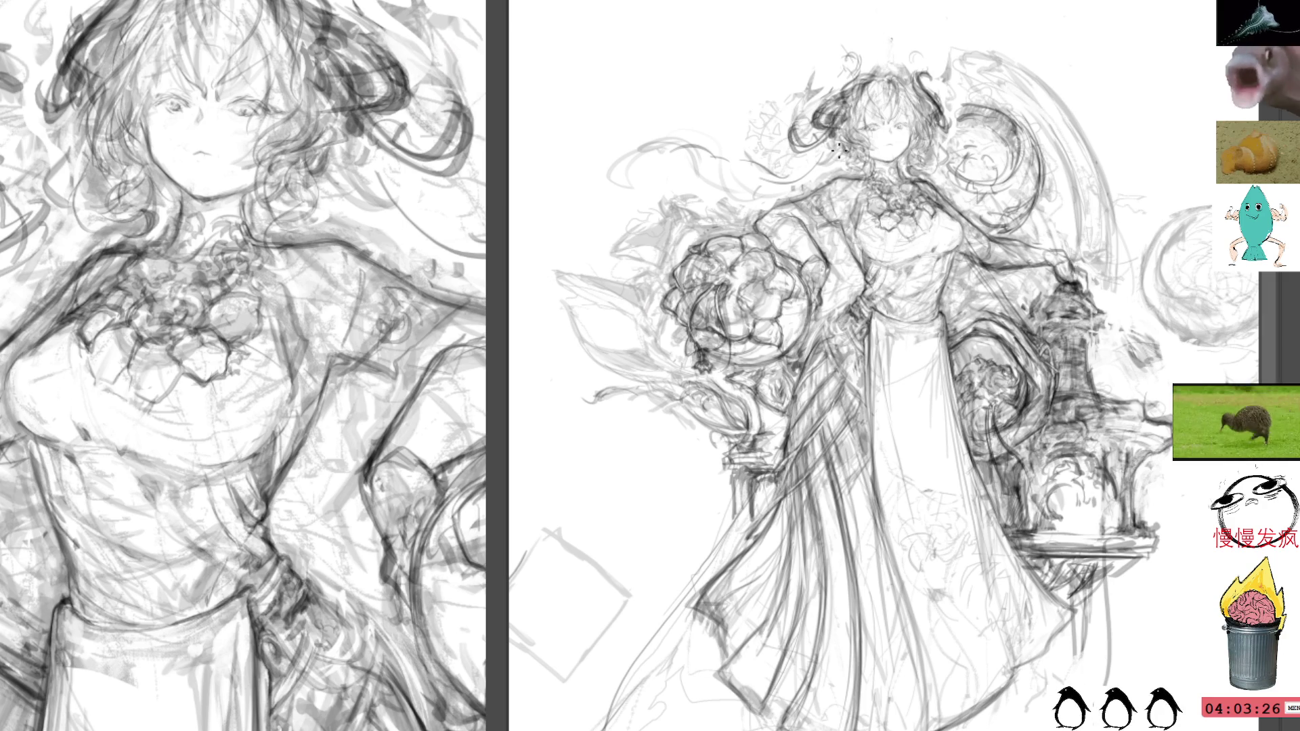
Brush short dark hatching strokes beside the head after discarding a trial lasso selection
drag(61, 396, 164, 469)
key(ctrl+d)
drag(290, 210, 112, 372)
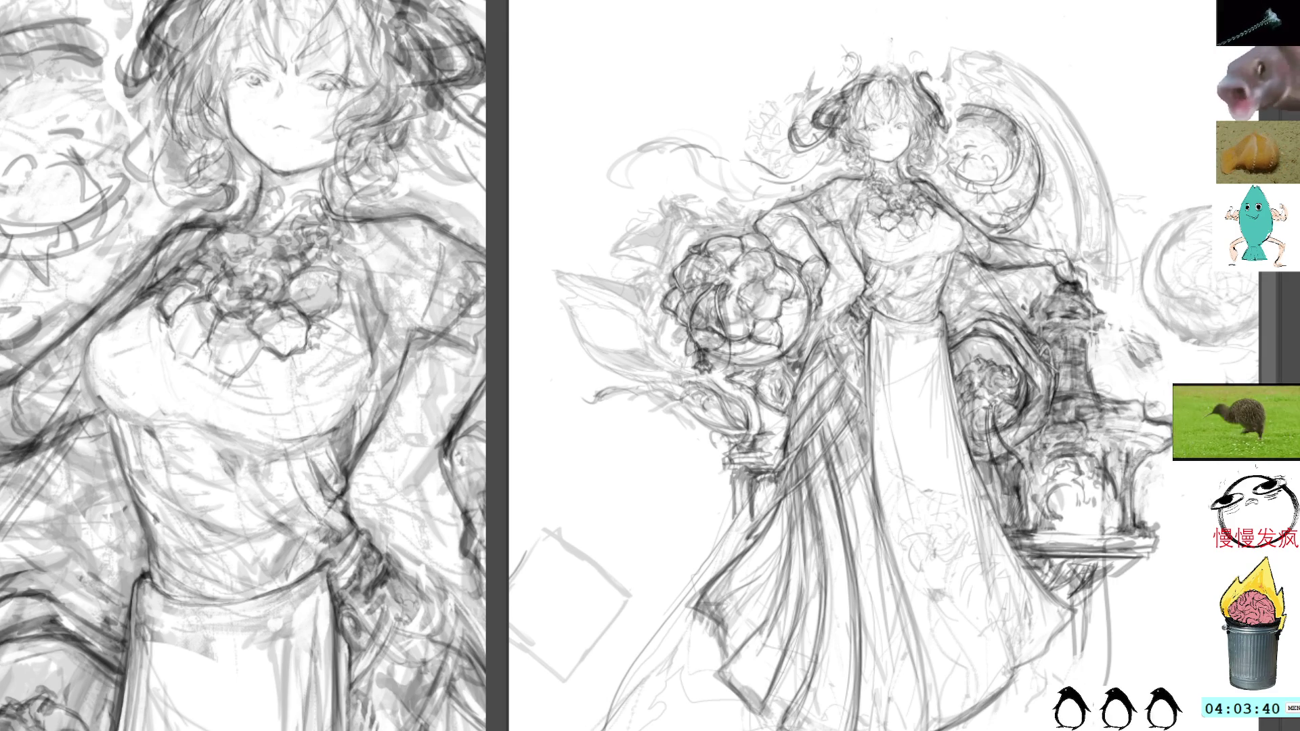
drag(961, 213, 950, 275)
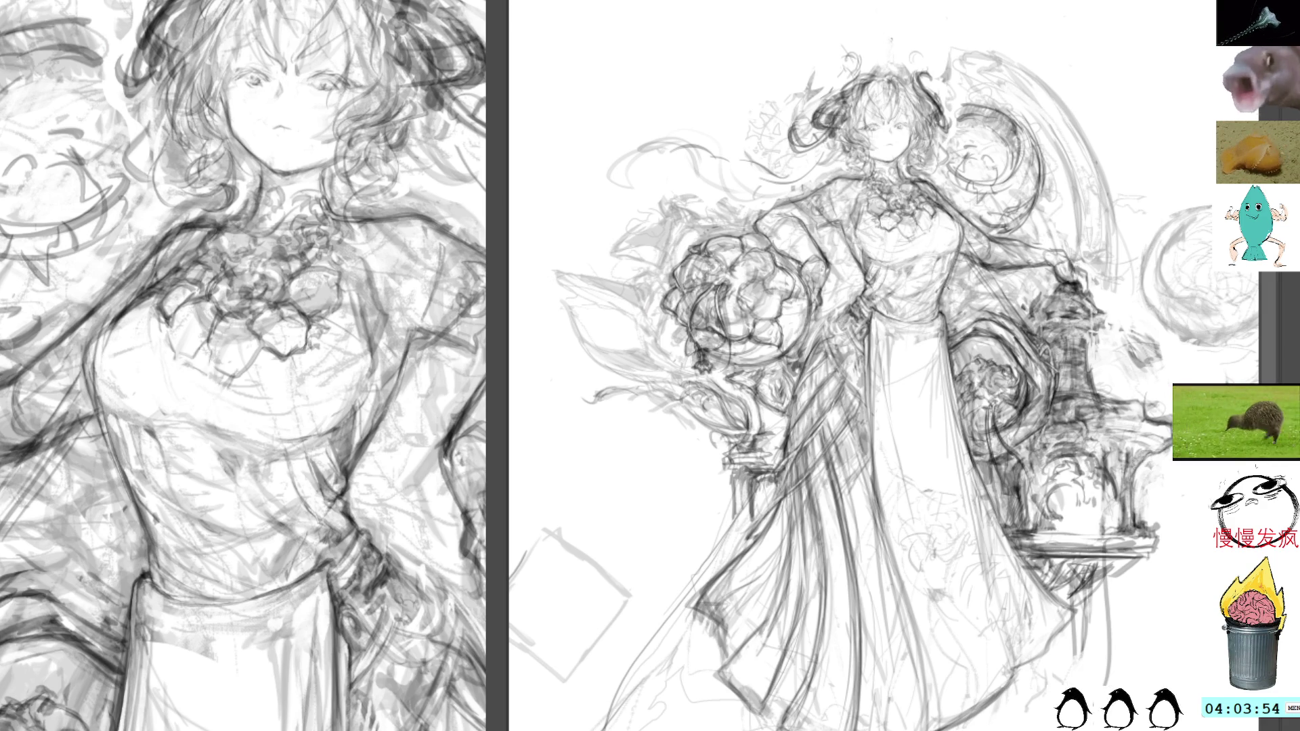
drag(960, 298, 923, 298)
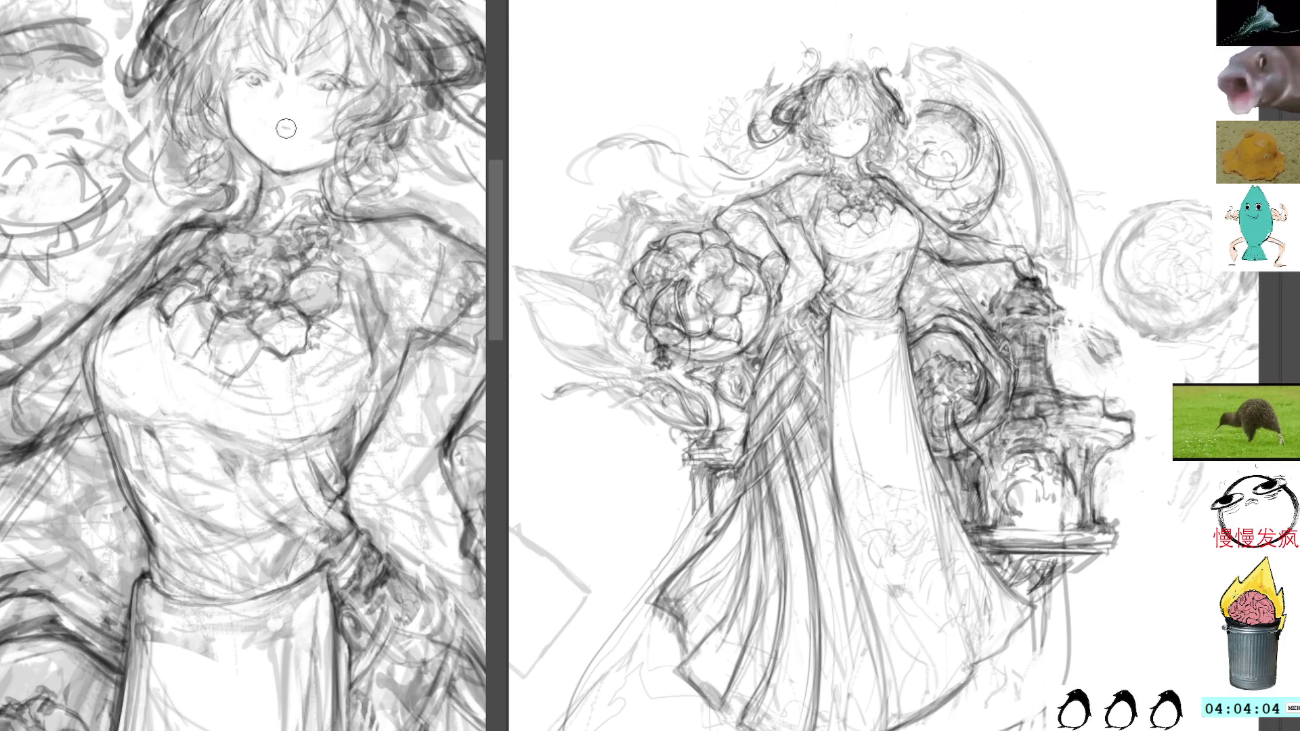
Enlarge the brush and draw a small 'o' mouth on the girl's face
key(e)
drag(283, 124, 281, 126)
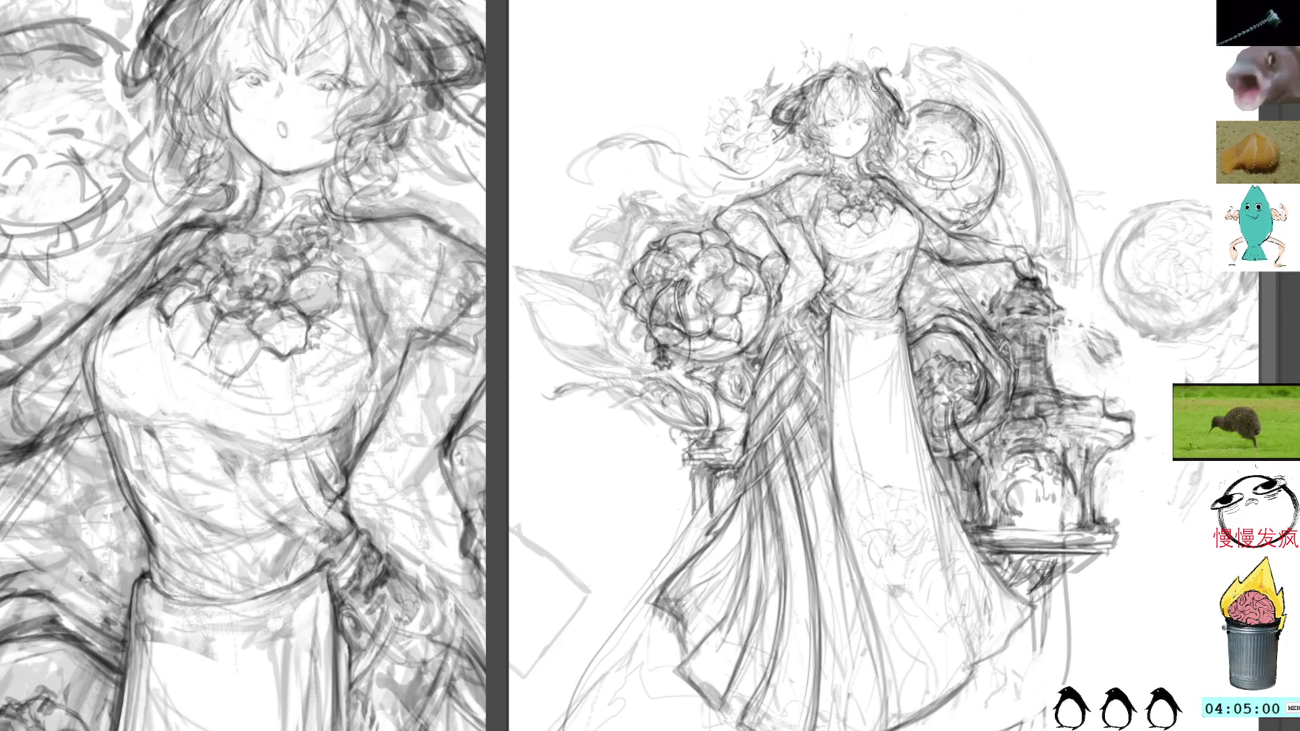
Brush dark hair strokes down the head, undoing the last one
drag(166, 109, 180, 152)
mouse_move(197, 64)
mouse_down()
mouse_move(152, 193)
mouse_move(132, 210)
mouse_up()
drag(190, 92, 132, 216)
key(ctrl+z)
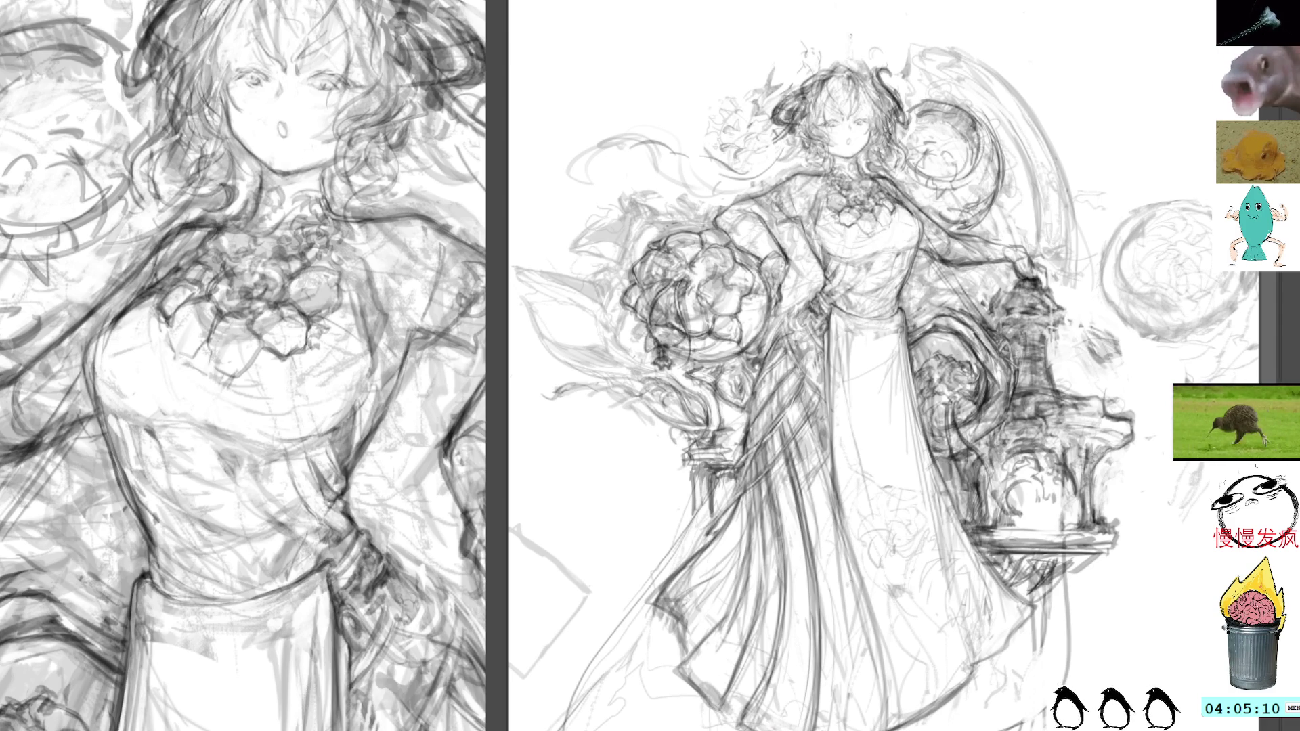
Draw flowing hair strands beside the face, redrawing them slightly lower
drag(899, 168, 937, 222)
mouse_move(885, 148)
mouse_down()
mouse_move(938, 209)
mouse_move(943, 275)
mouse_up()
drag(933, 214, 945, 291)
key(ctrl+z)
key(ctrl+z)
key(ctrl+z)
key(ctrl+z)
key(ctrl+z)
key(ctrl+z)
mouse_move(934, 222)
mouse_down()
mouse_move(940, 301)
mouse_move(957, 315)
mouse_up()
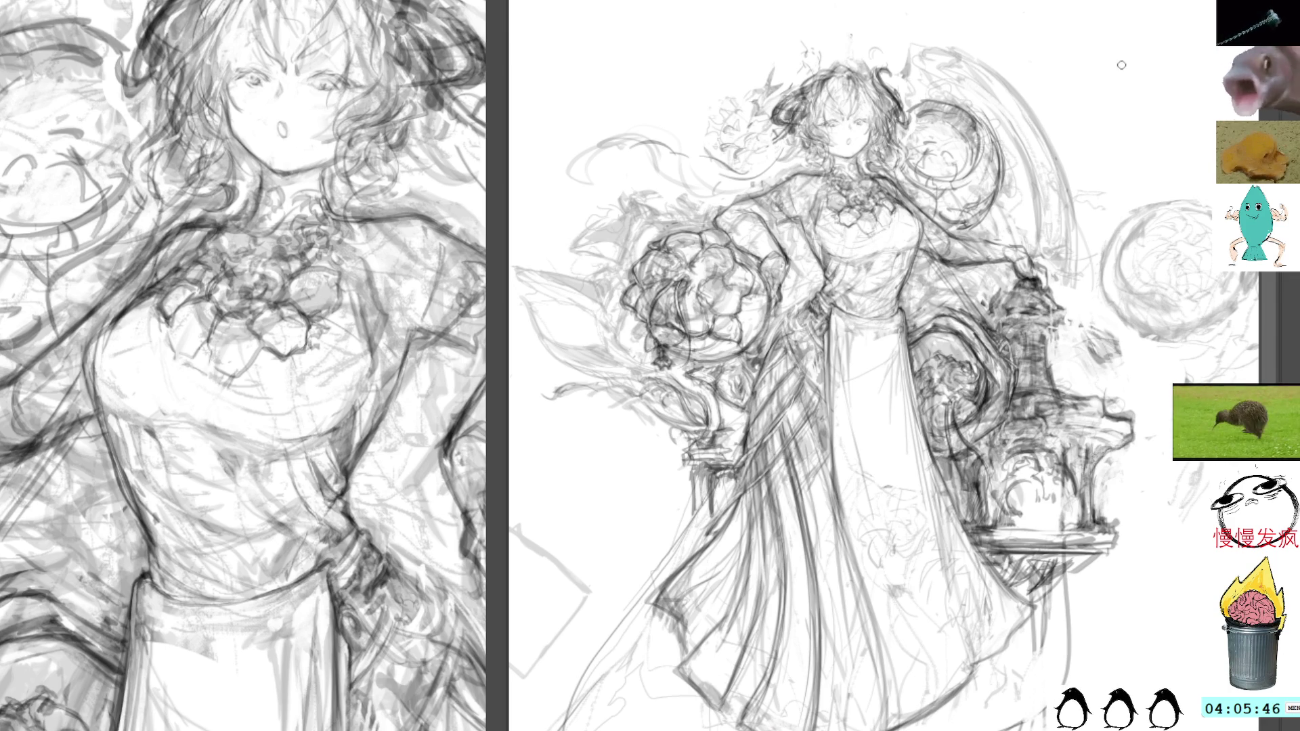
mouse_move(1104, 92)
mouse_down()
mouse_move(1115, 31)
mouse_move(1121, 48)
mouse_up()
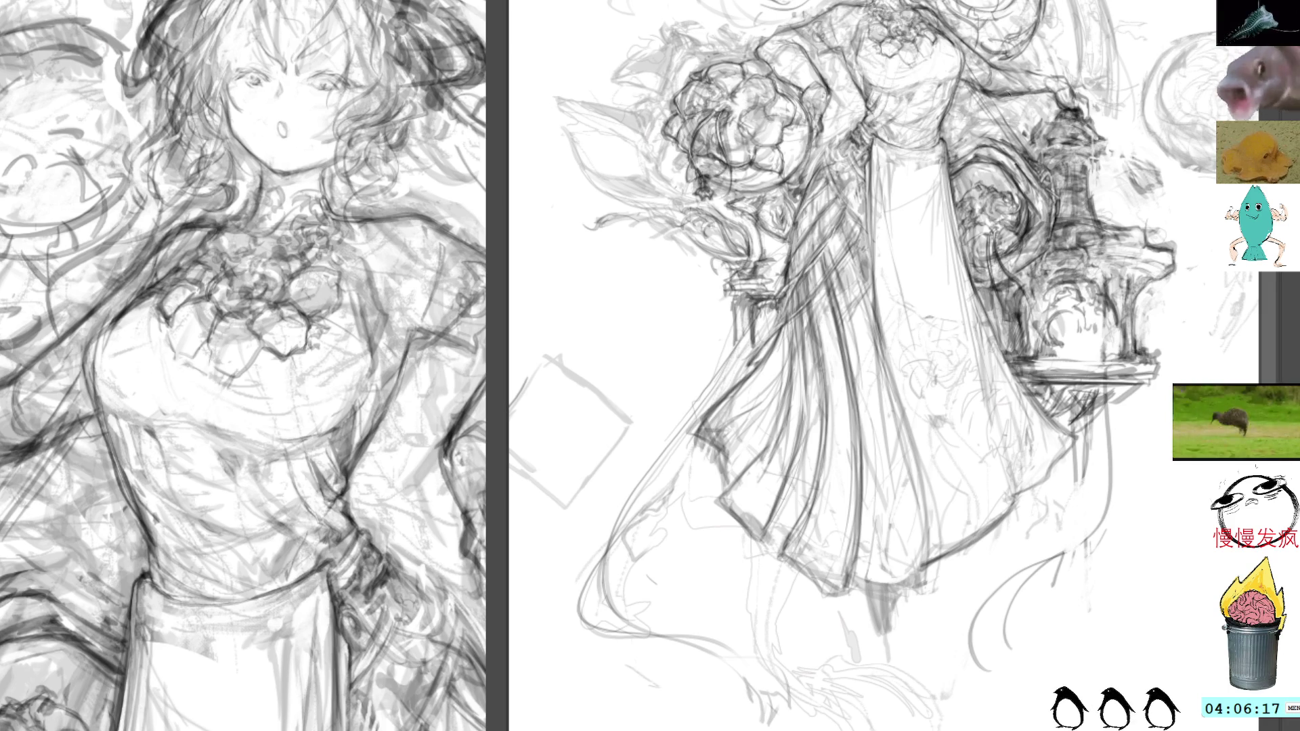
scroll(990, 179, down, 2)
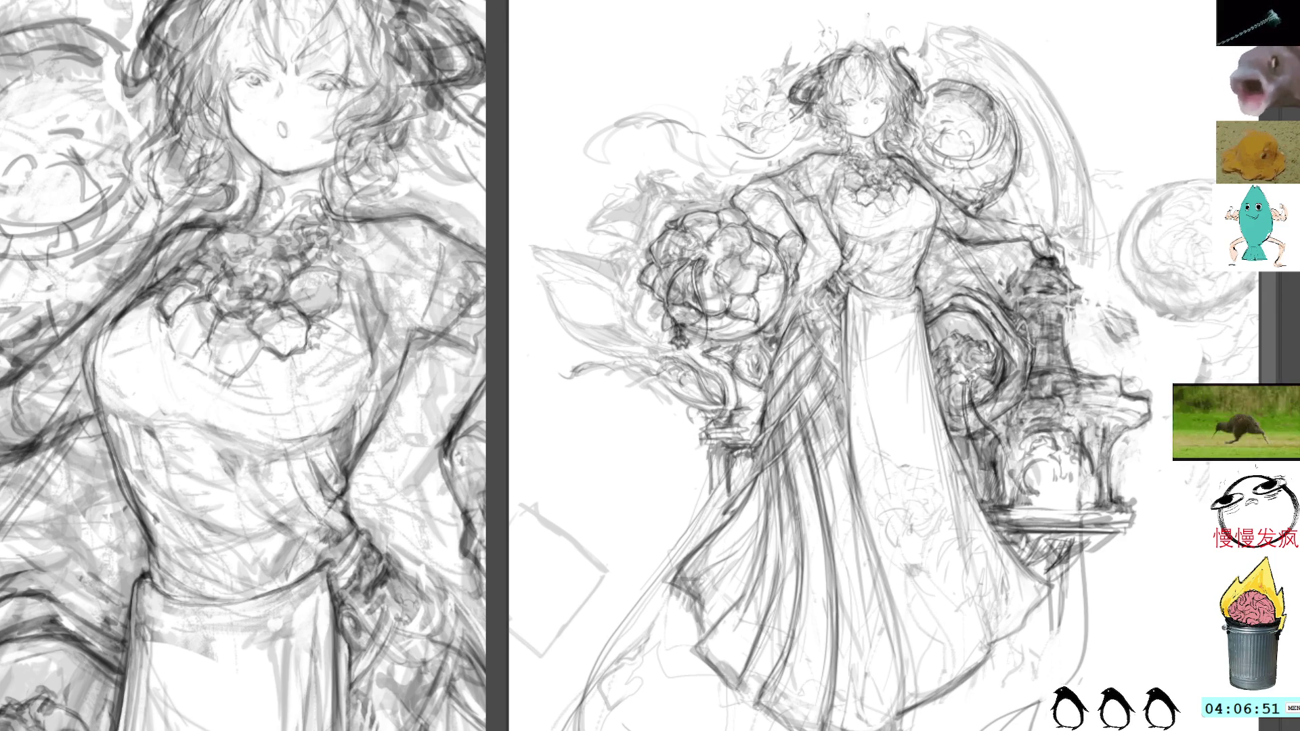
Add short dark detail strokes to the ring right of the head and redraw its curved swirl line
mouse_move(933, 116)
mouse_down()
mouse_move(945, 151)
mouse_move(971, 148)
mouse_move(979, 98)
mouse_move(992, 113)
mouse_move(980, 141)
mouse_up()
mouse_move(986, 137)
mouse_down()
mouse_move(966, 149)
mouse_move(976, 130)
mouse_move(935, 116)
mouse_move(941, 108)
mouse_move(990, 166)
mouse_move(986, 181)
mouse_move(976, 157)
mouse_up()
drag(996, 158, 985, 181)
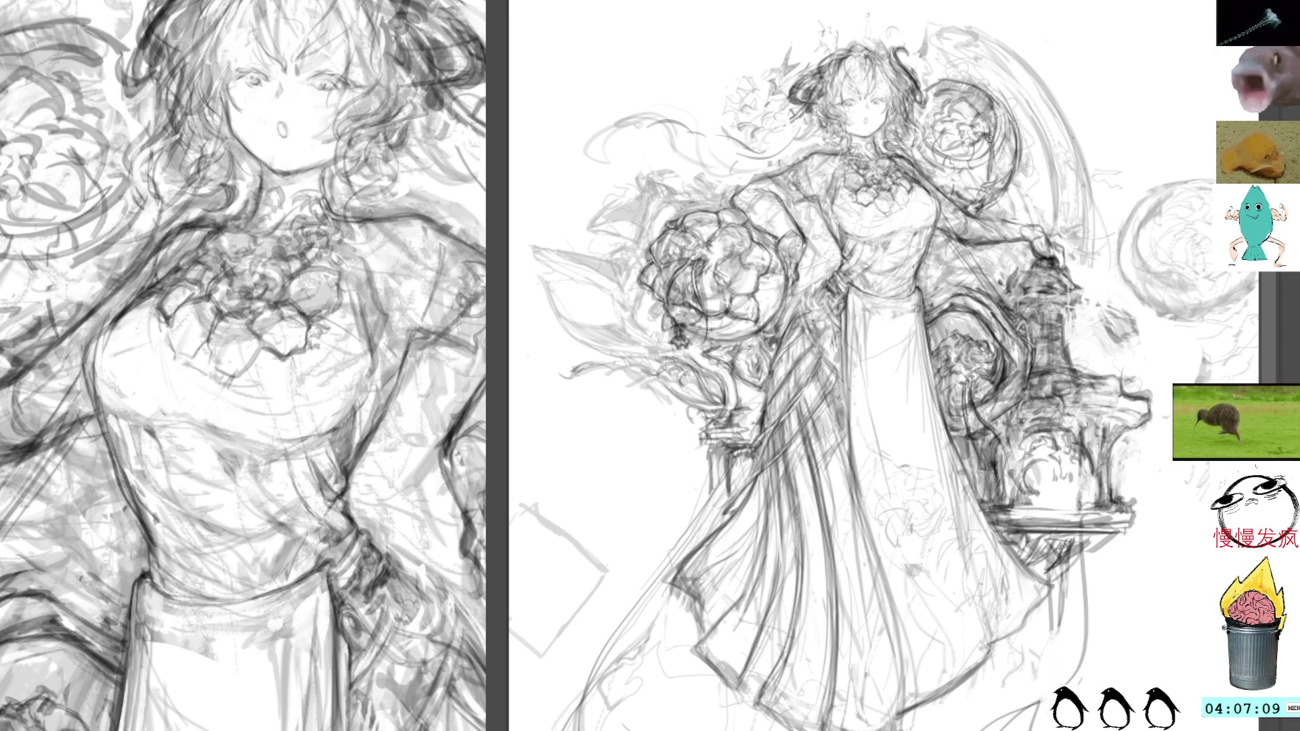
drag(974, 128, 964, 158)
key(ctrl+z)
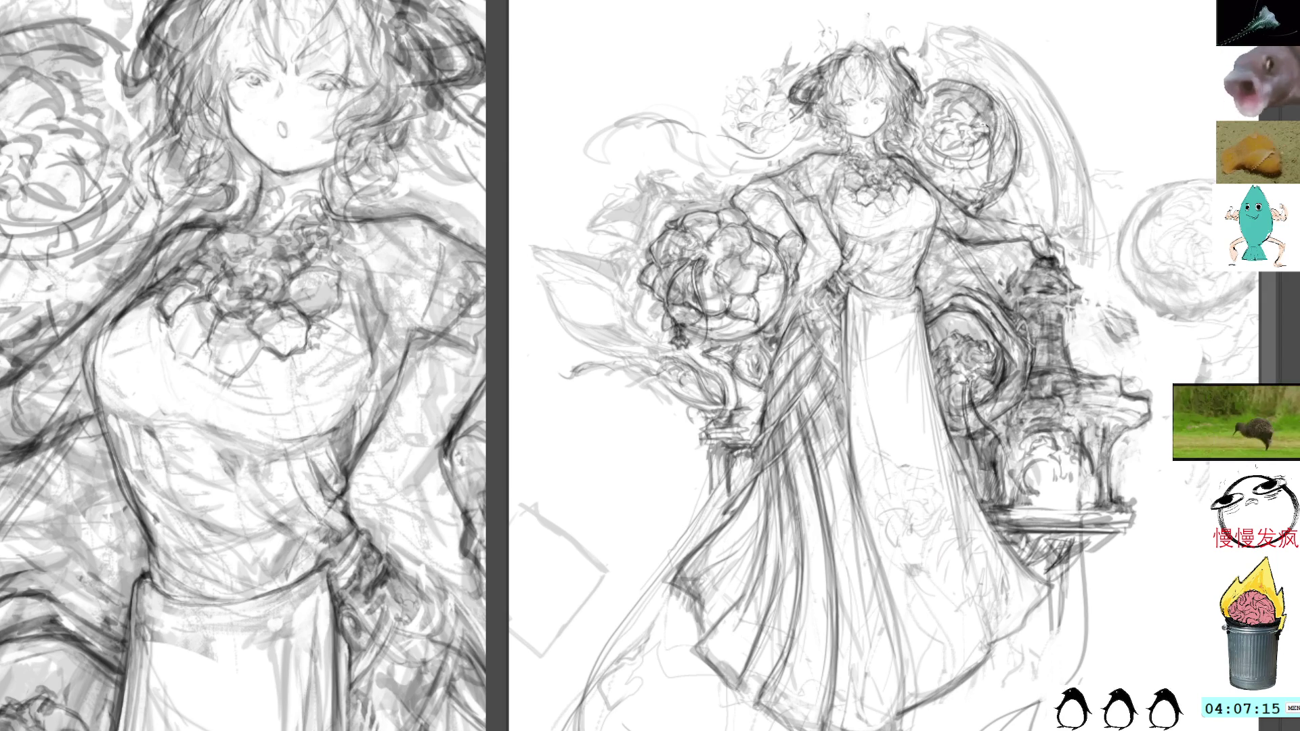
drag(965, 126, 965, 197)
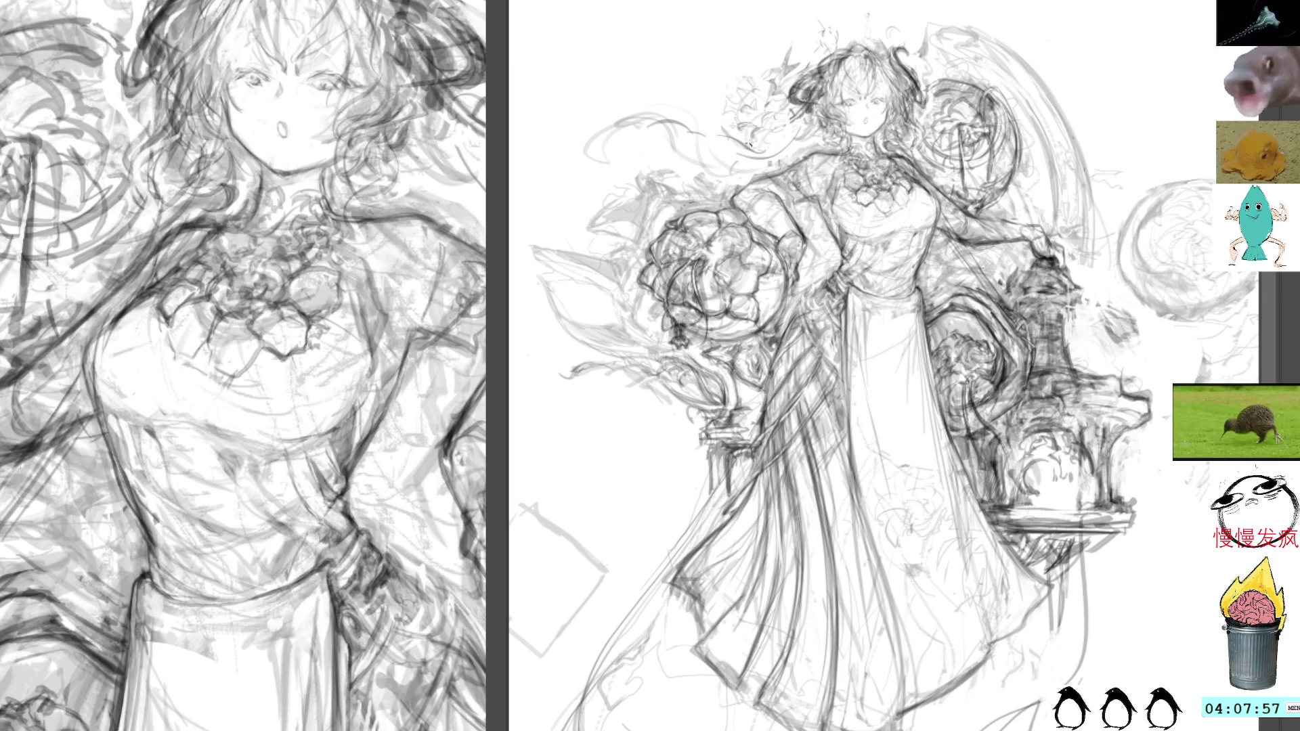
Block in a tall curving horn above the head with rough strokes along the hair
drag(728, 127, 778, 71)
drag(912, 67, 929, 80)
mouse_move(830, 3)
mouse_down()
mouse_move(842, 42)
mouse_move(817, 60)
mouse_move(839, 22)
mouse_up()
drag(840, 49, 818, 66)
mouse_move(850, 3)
mouse_down()
mouse_move(826, 66)
mouse_move(801, 80)
mouse_move(832, 19)
mouse_move(817, 9)
mouse_up()
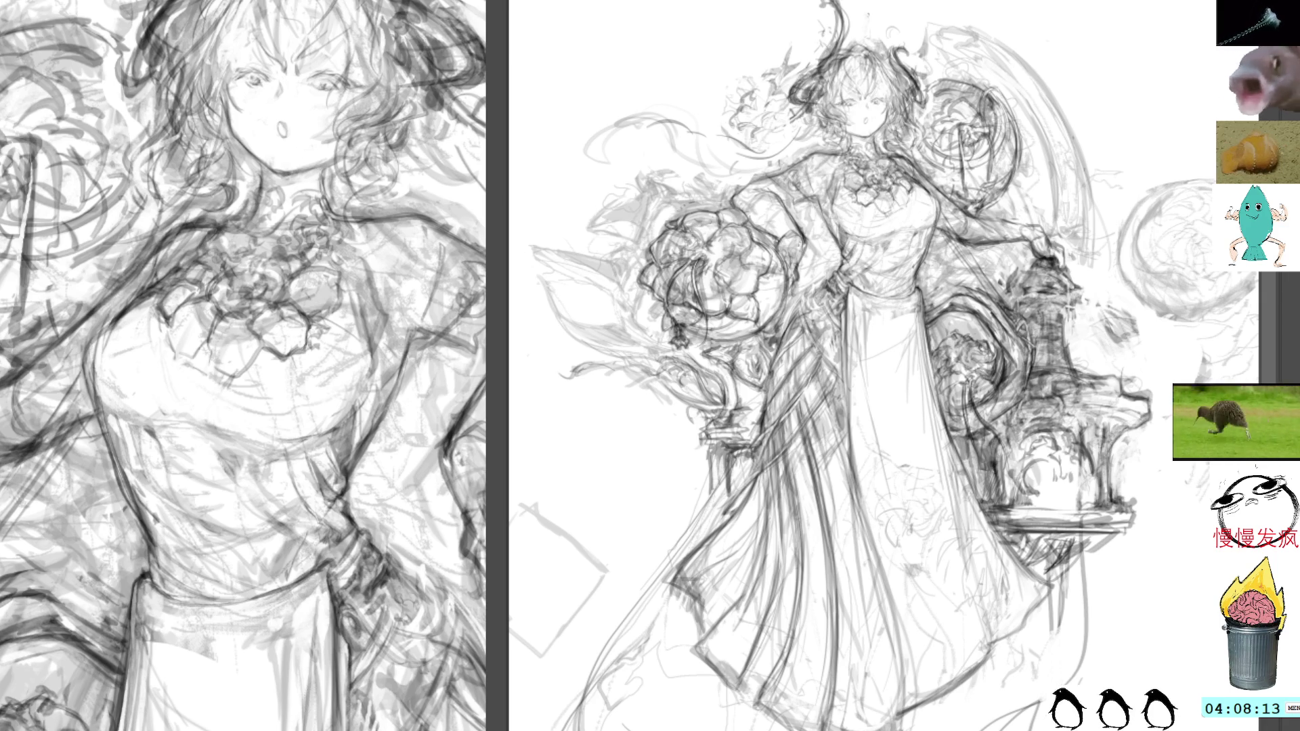
Delete the selected horn strokes and remove the short stray stroke above the head
mouse_move(903, 24)
mouse_down()
mouse_move(886, 61)
mouse_move(883, 30)
mouse_move(813, 39)
mouse_move(809, 63)
mouse_move(870, 14)
mouse_up()
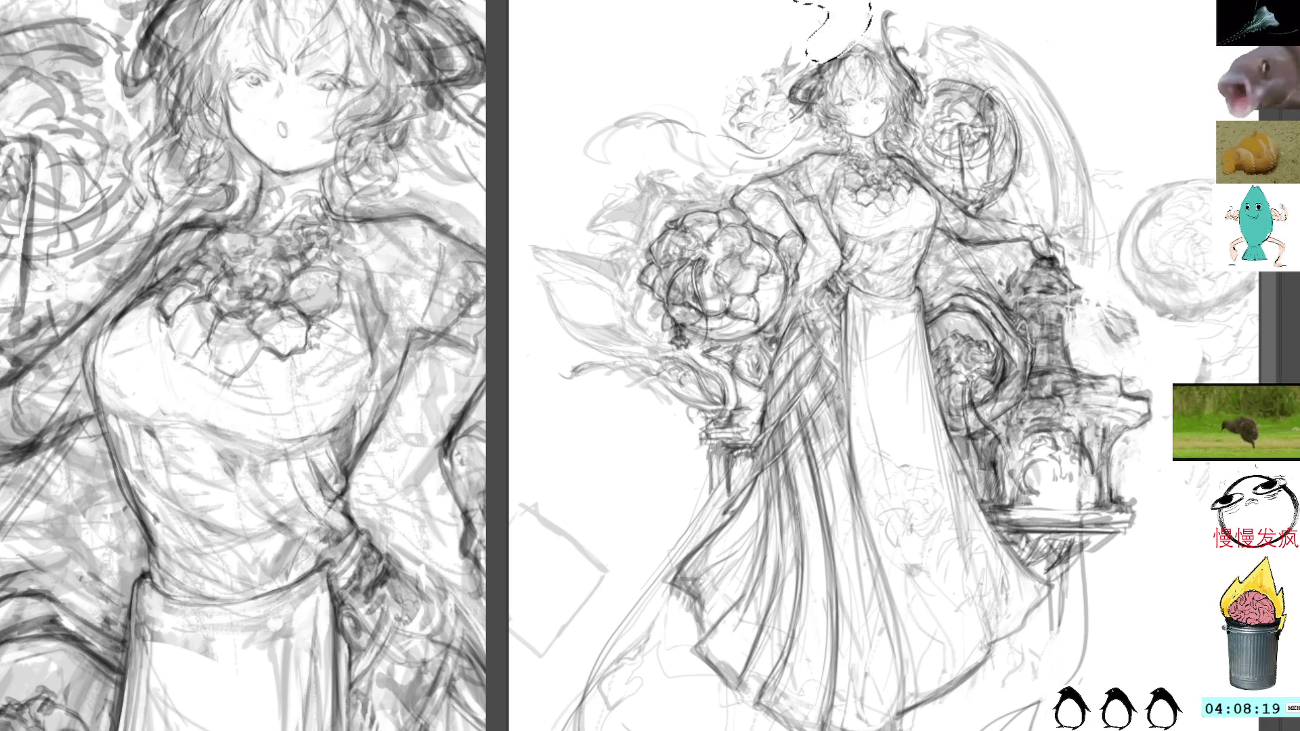
key(Delete)
key(ctrl+d)
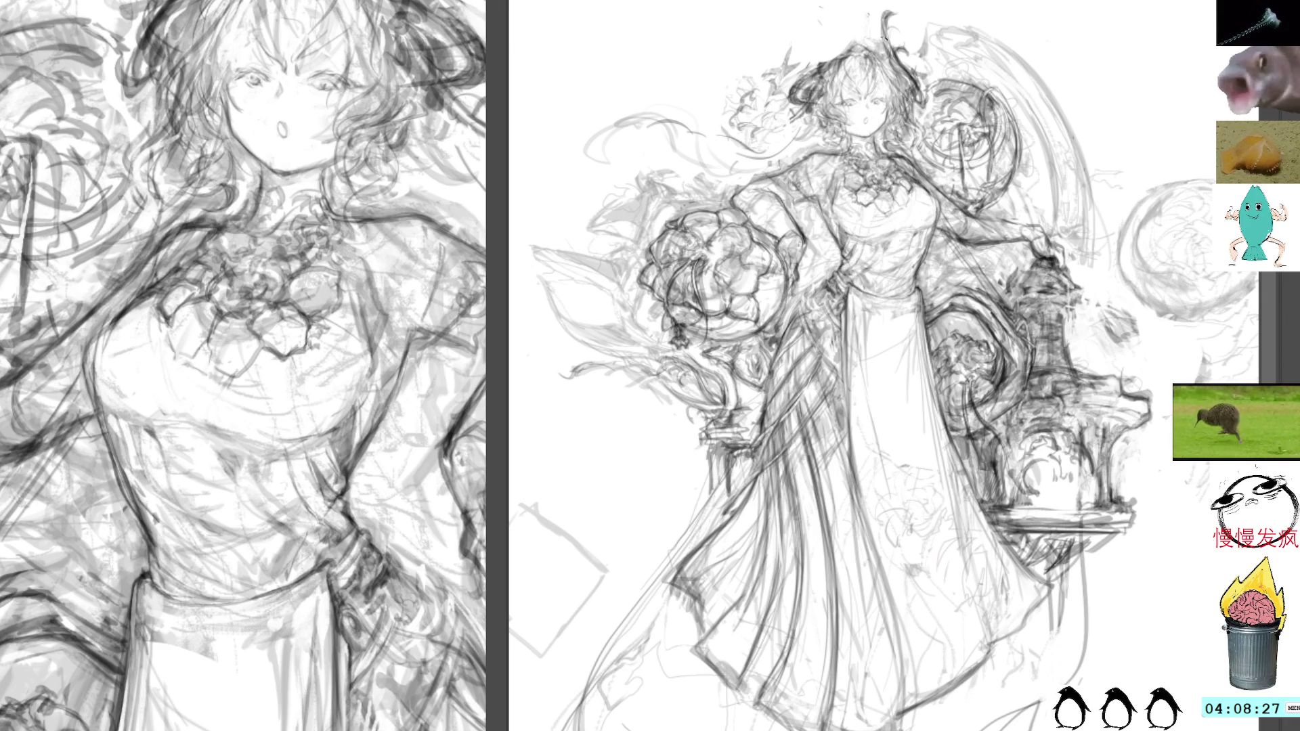
mouse_move(897, 10)
mouse_down()
mouse_move(880, 47)
mouse_move(884, 34)
mouse_move(908, 44)
mouse_move(880, 38)
mouse_move(885, 21)
mouse_move(875, 48)
mouse_move(913, 41)
mouse_move(918, 57)
mouse_move(879, 28)
mouse_move(897, 18)
mouse_move(887, 32)
mouse_move(903, 43)
mouse_up()
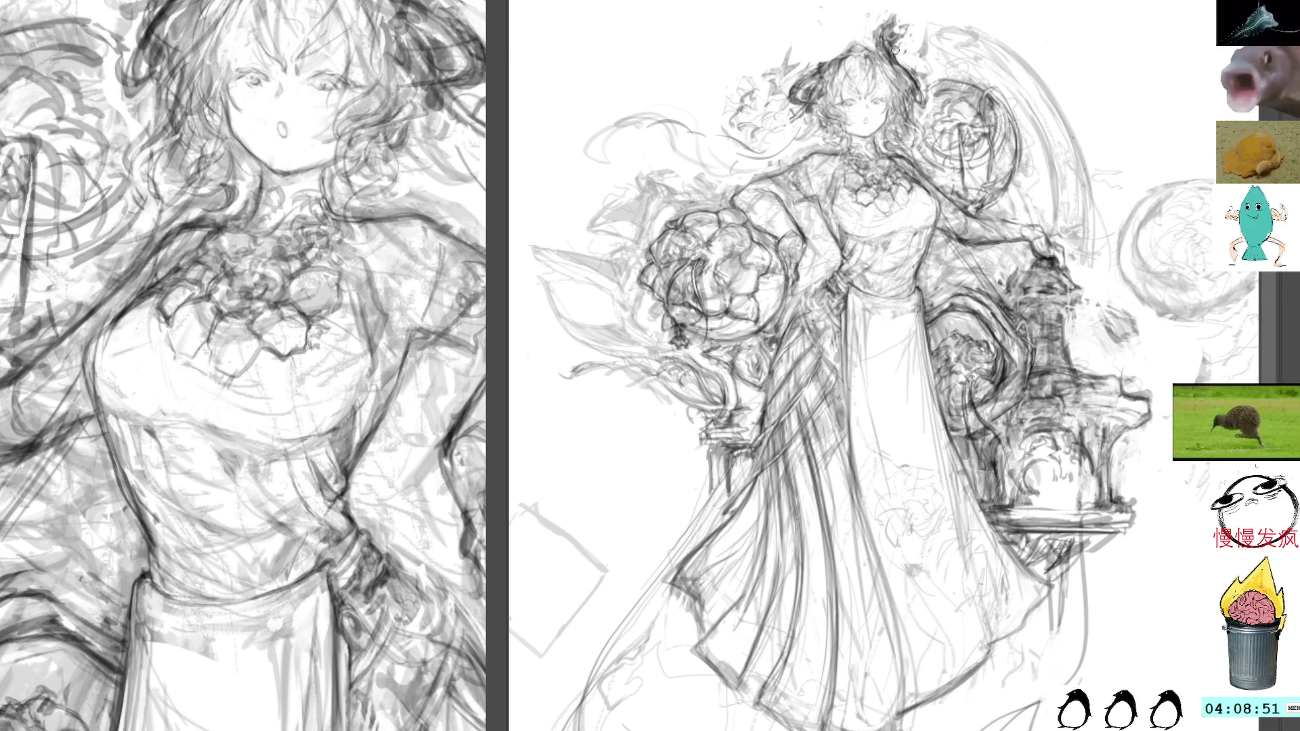
Extend the hair tuft's tip and darken the top, left and right sides of the hair
mouse_move(906, 21)
mouse_down()
mouse_move(919, 13)
mouse_move(912, 46)
mouse_up()
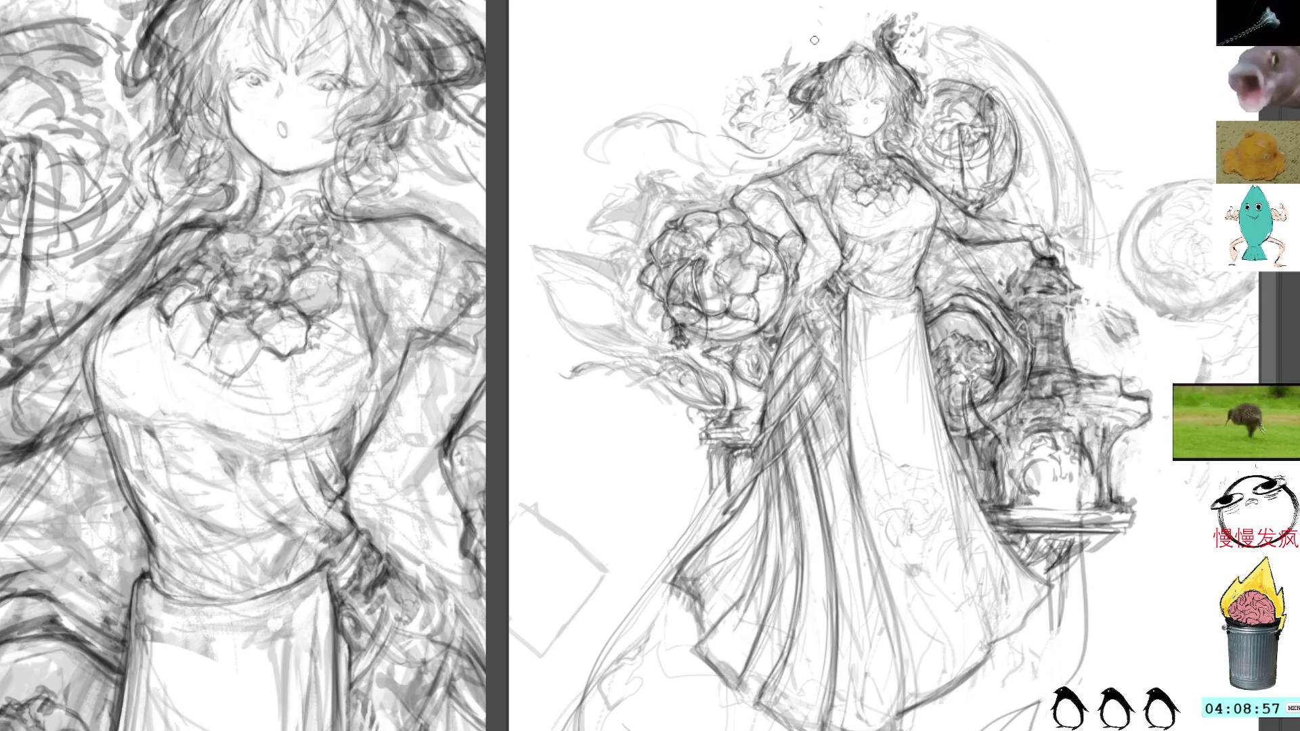
mouse_move(828, 38)
mouse_down()
mouse_move(805, 68)
mouse_move(831, 65)
mouse_move(819, 42)
mouse_move(816, 65)
mouse_move(826, 59)
mouse_up()
mouse_move(815, 67)
mouse_down()
mouse_move(792, 80)
mouse_move(787, 111)
mouse_up()
drag(921, 91, 919, 119)
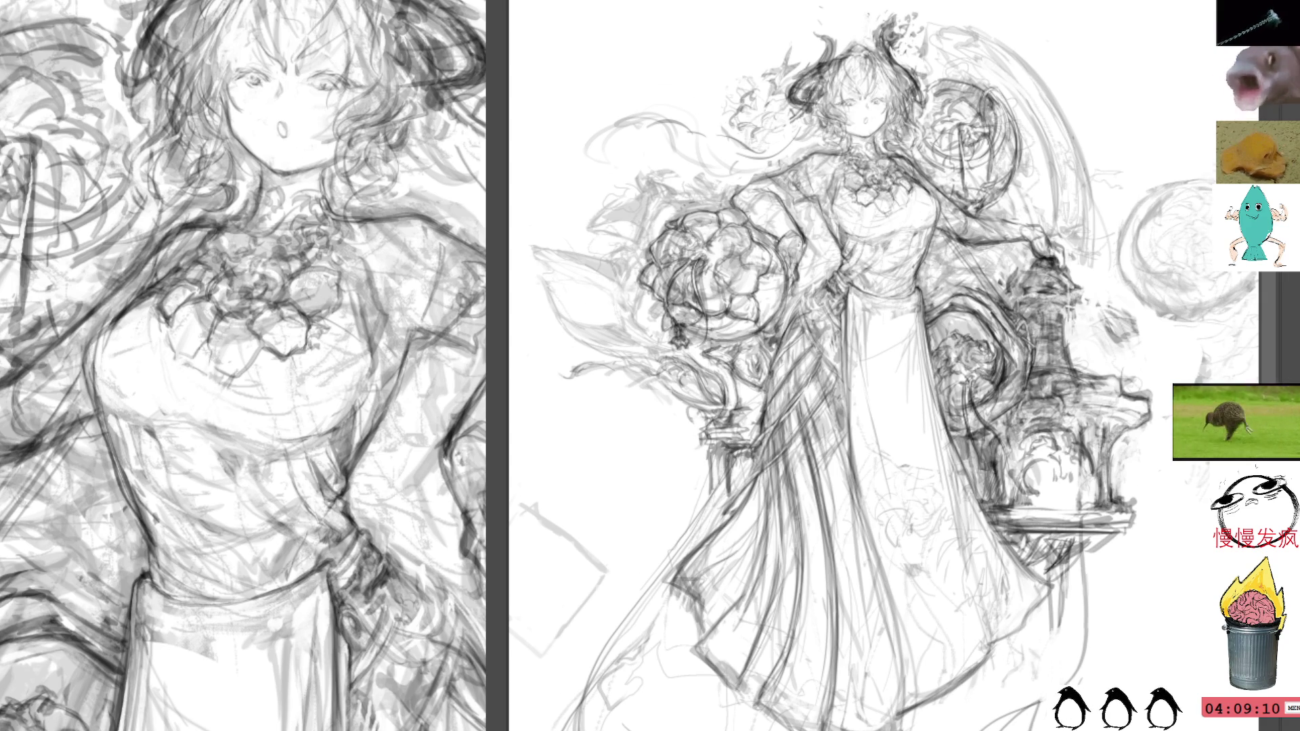
scroll(883, 365, down, 3)
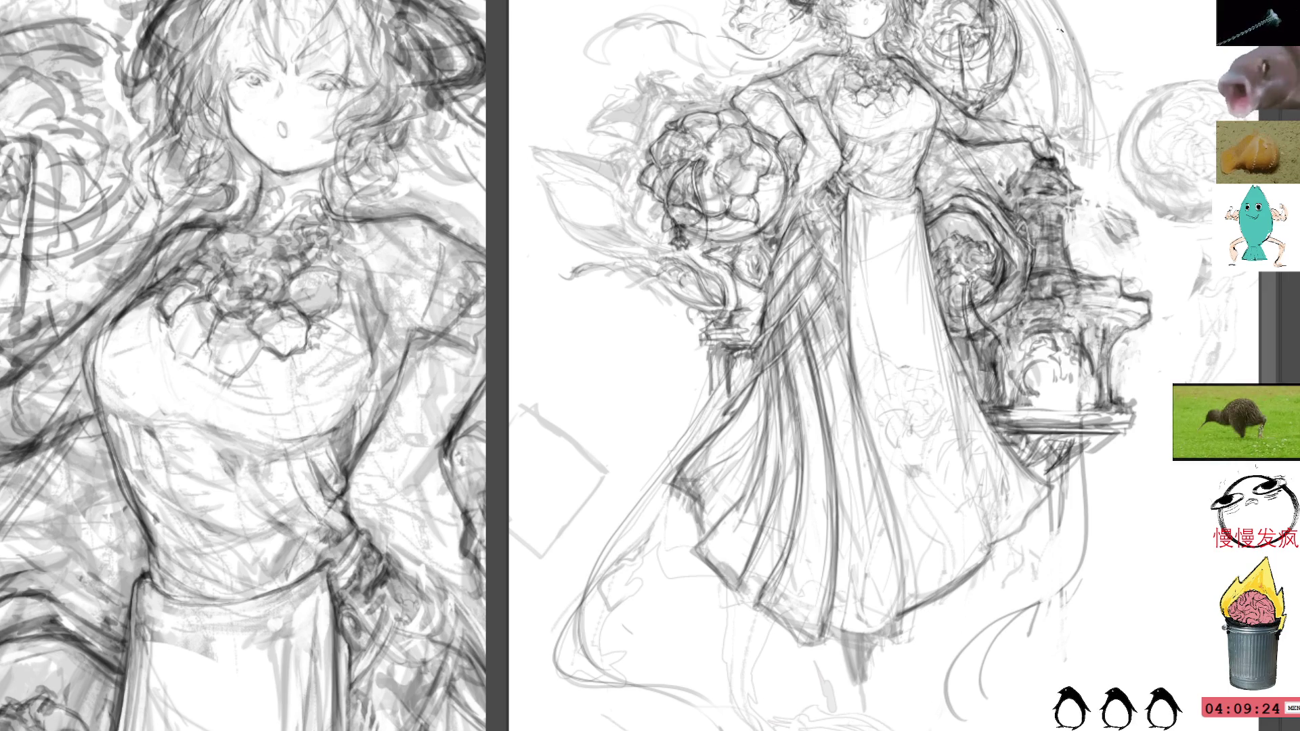
Draw curled tips on both horns, reshaping the left curl and dotting near its tip
drag(808, 0, 754, 119)
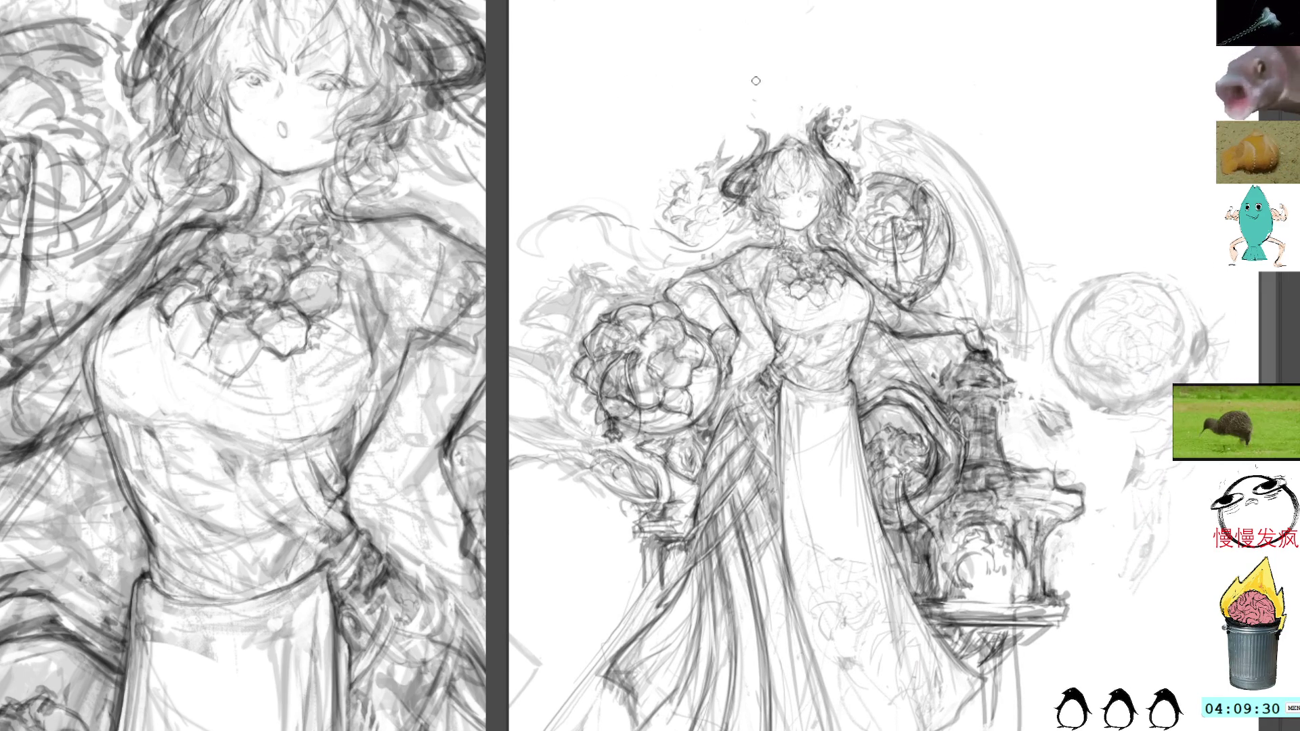
mouse_move(765, 114)
mouse_down()
mouse_move(753, 142)
mouse_move(743, 110)
mouse_up()
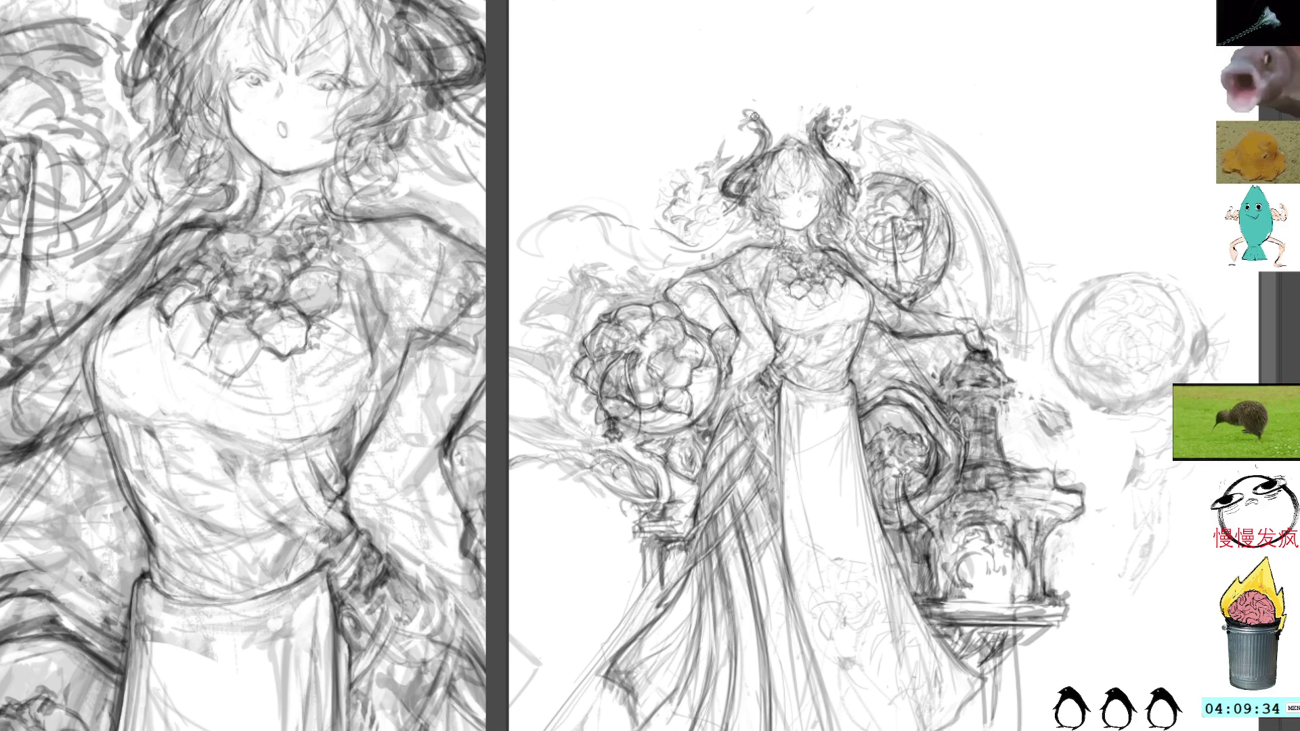
drag(756, 100, 731, 124)
drag(737, 112, 836, 100)
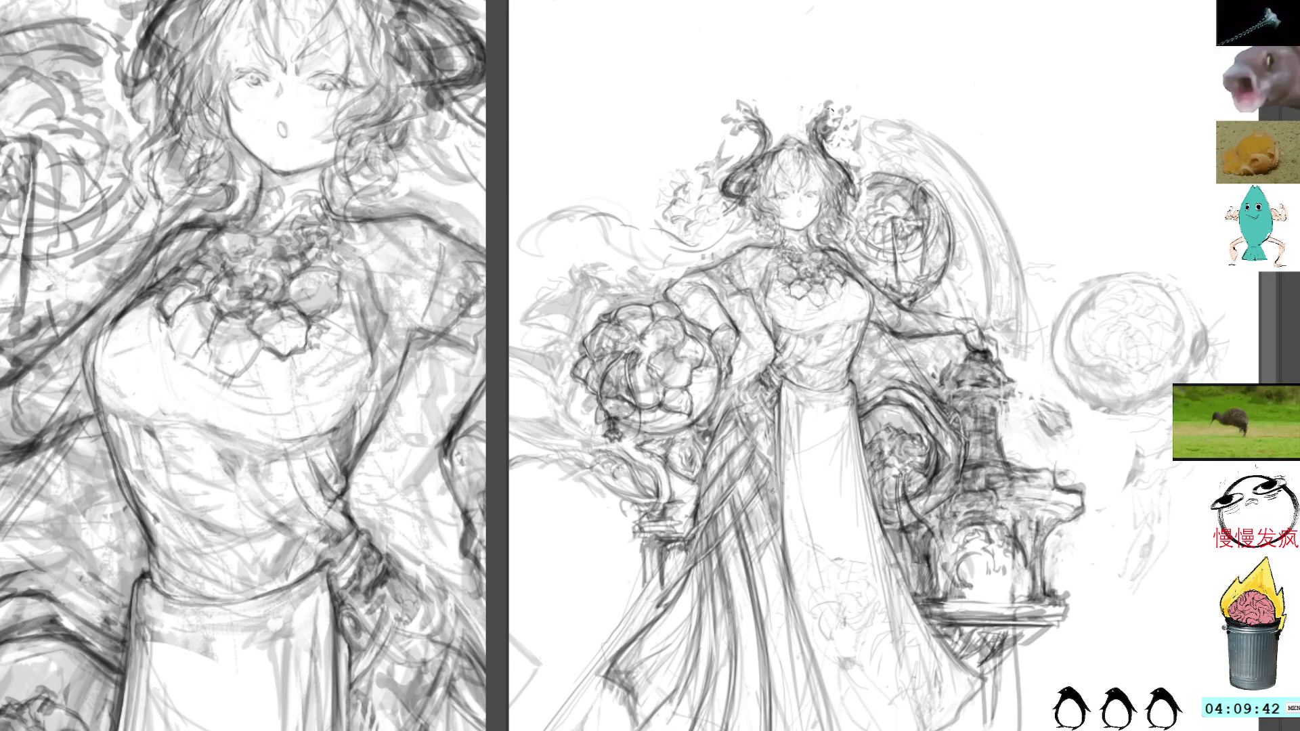
click(731, 91)
Add leaf-like wisps around the left horn and lasso-select those to its left
mouse_move(734, 129)
mouse_down()
mouse_move(704, 130)
mouse_move(712, 114)
mouse_up()
drag(730, 97, 722, 104)
mouse_move(706, 203)
mouse_down()
mouse_move(730, 152)
mouse_move(660, 230)
mouse_move(704, 217)
mouse_up()
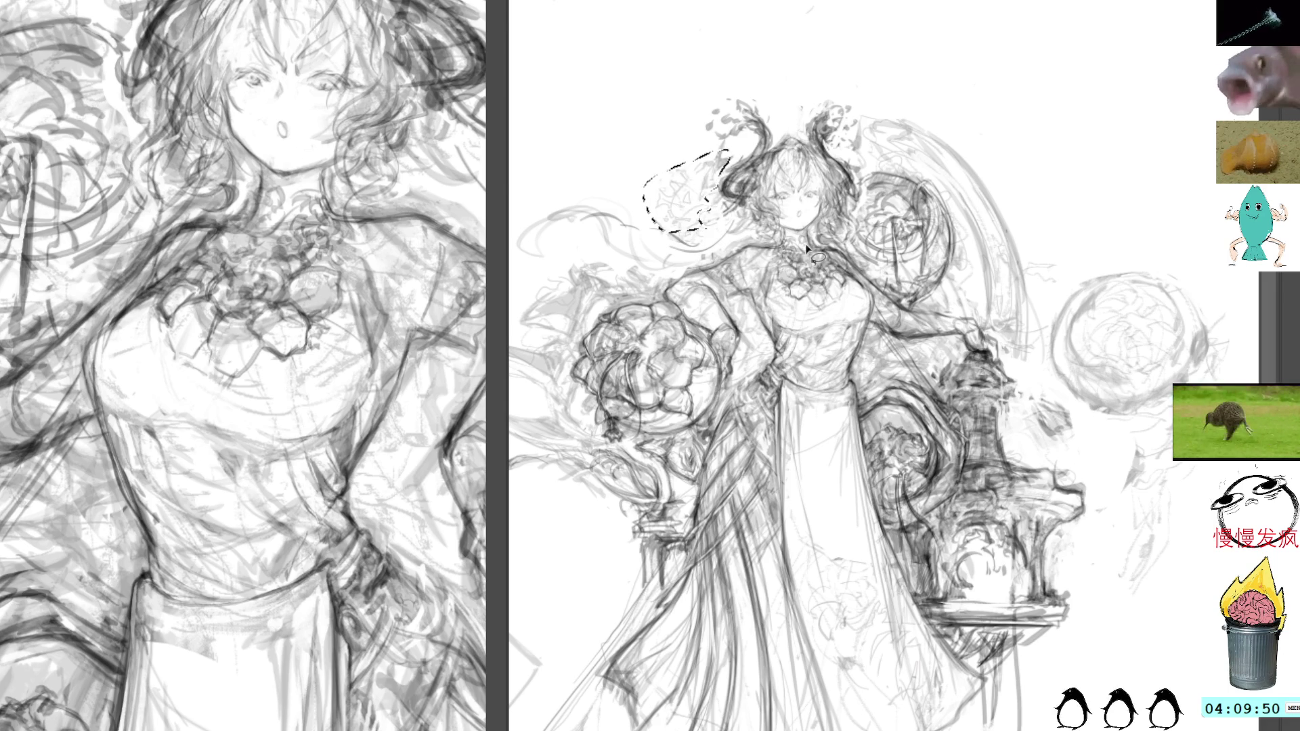
Deselect, then add hair strokes beside the head, undoing the last ones
key(ctrl+d)
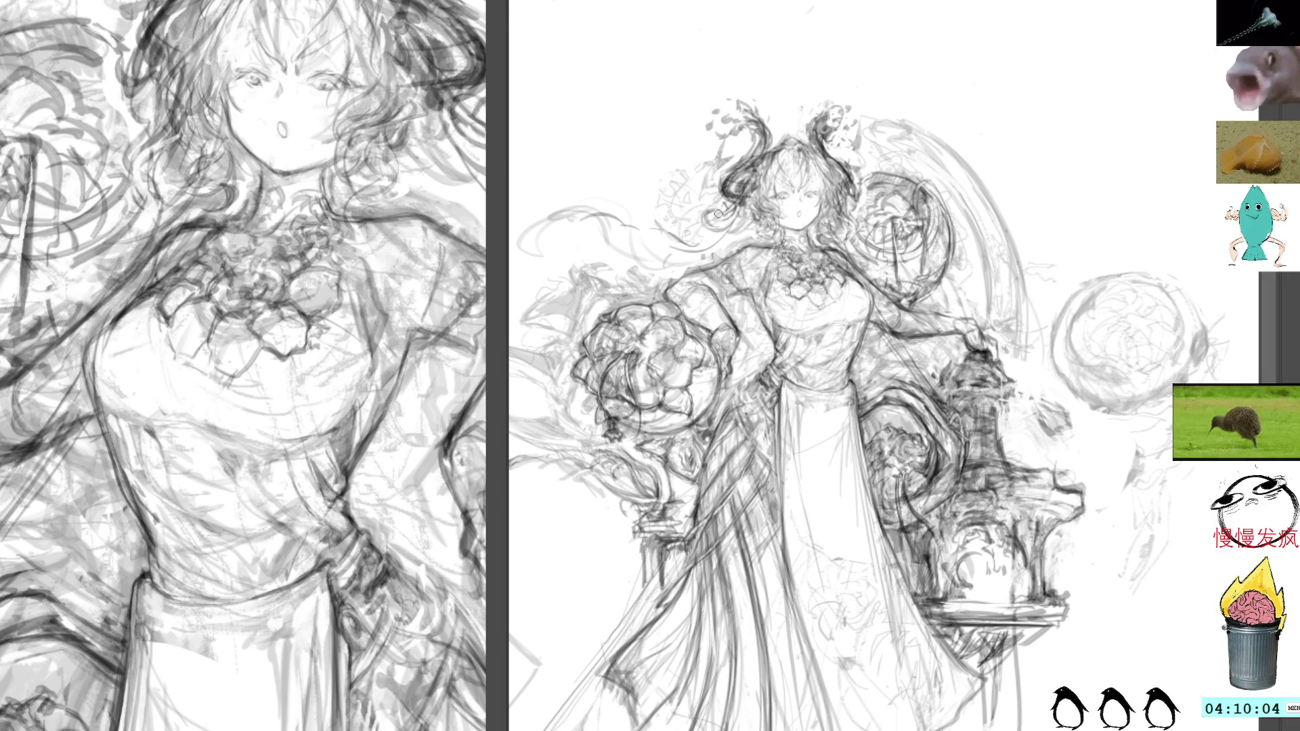
drag(718, 215, 722, 224)
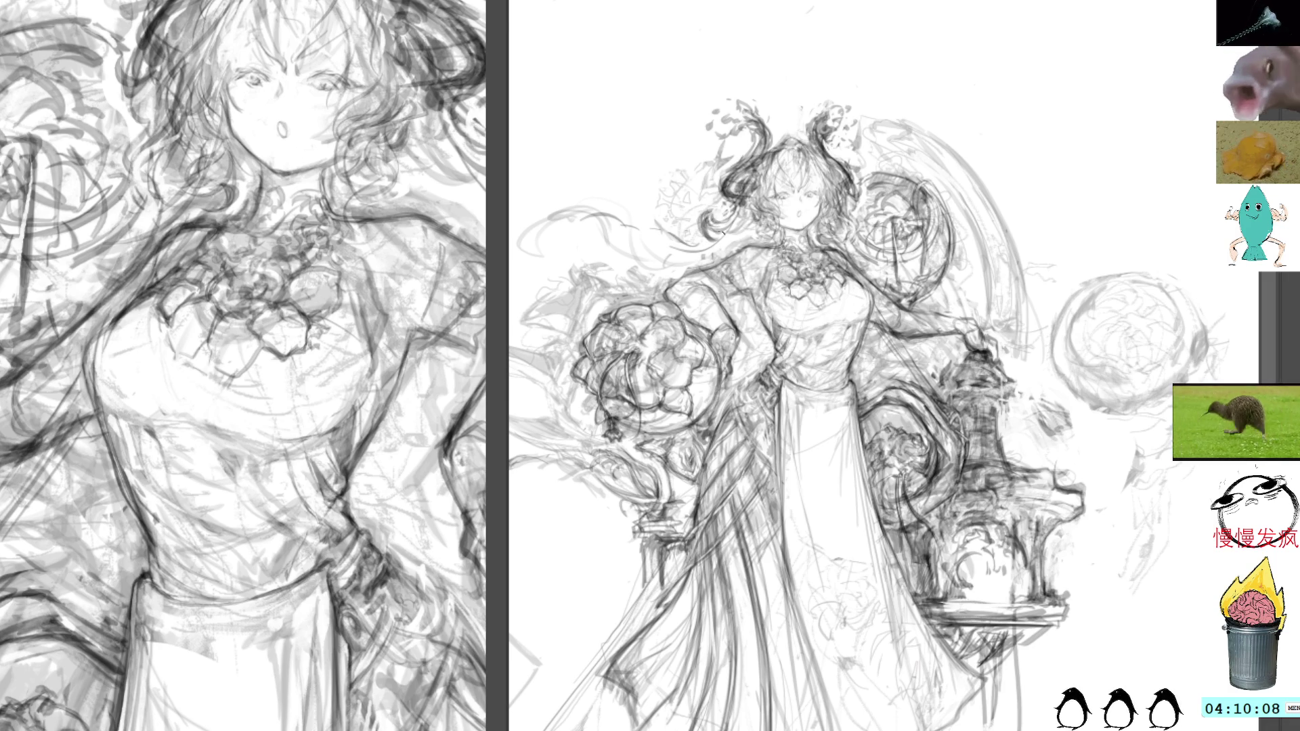
drag(723, 224, 732, 237)
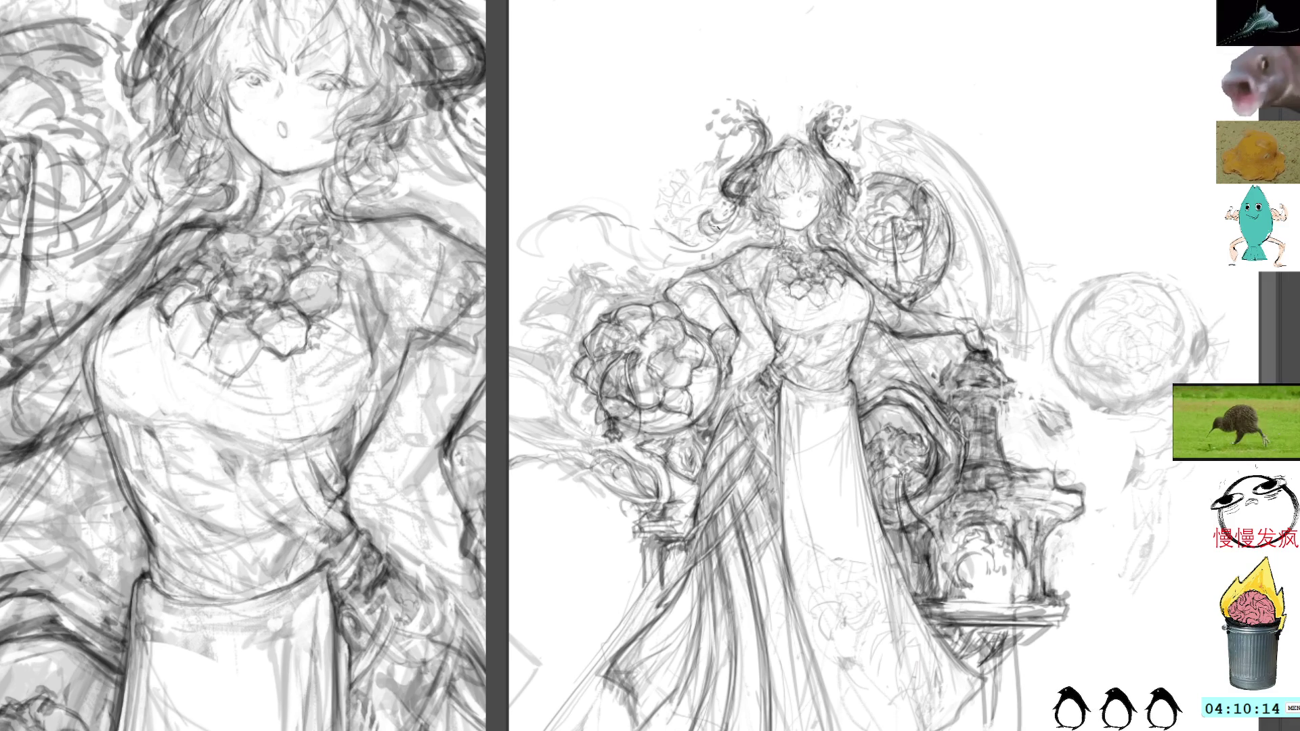
mouse_move(724, 244)
mouse_down()
mouse_move(735, 193)
mouse_move(744, 230)
mouse_move(753, 216)
mouse_move(732, 234)
mouse_up()
key(ctrl+z)
key(ctrl+z)
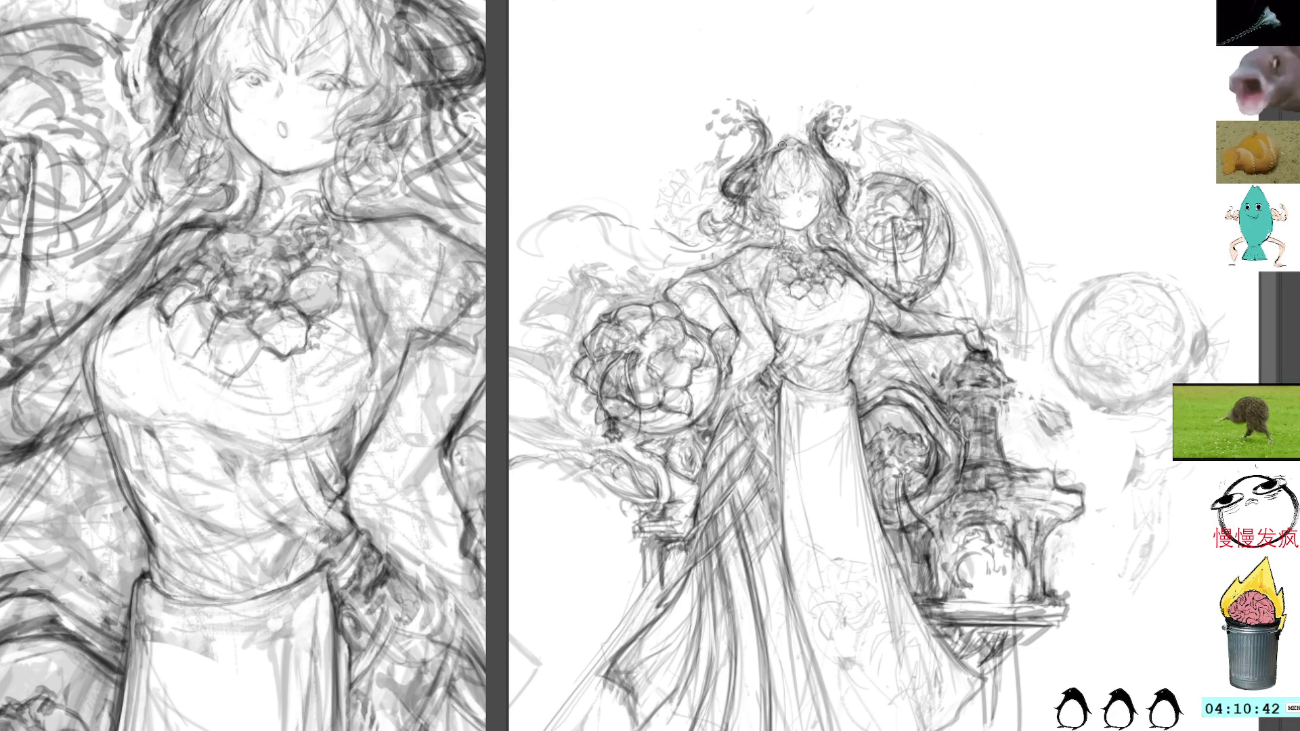
Rework the hair left of the face, deleting a selected patch and redrawing the strands
drag(772, 174, 767, 213)
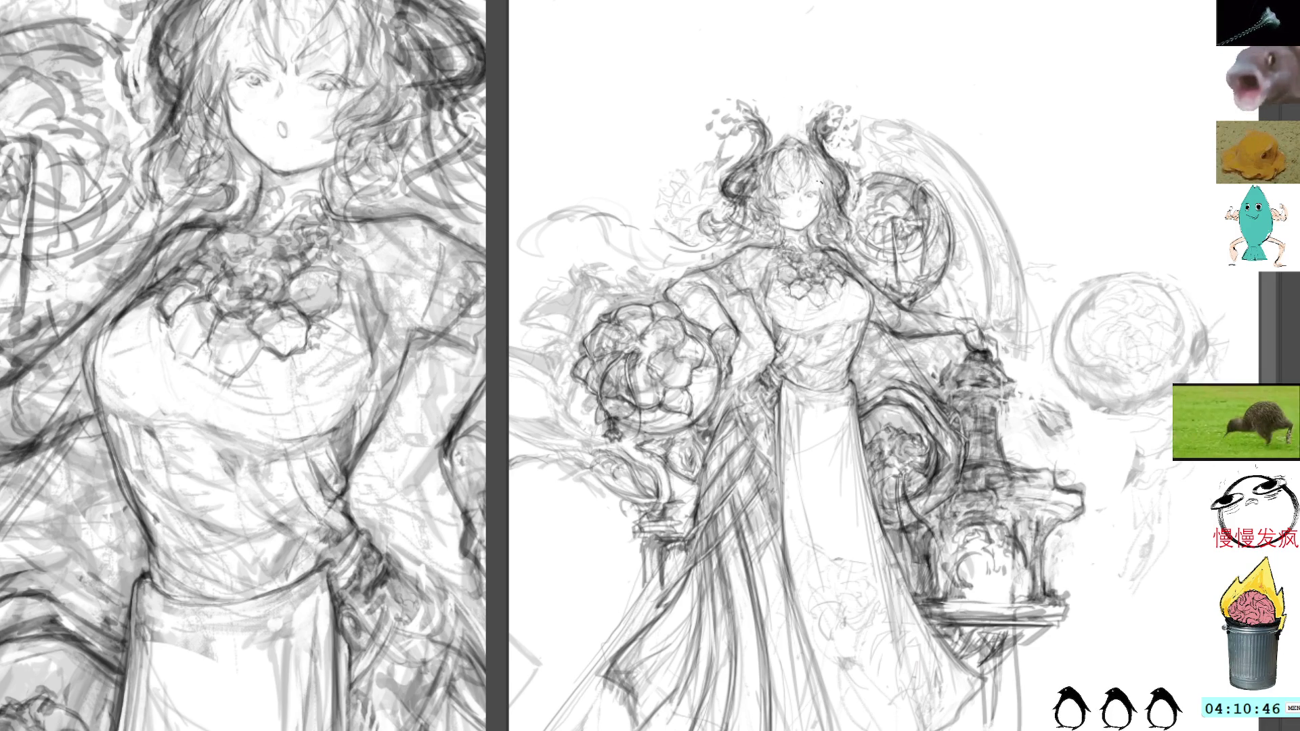
drag(779, 200, 764, 221)
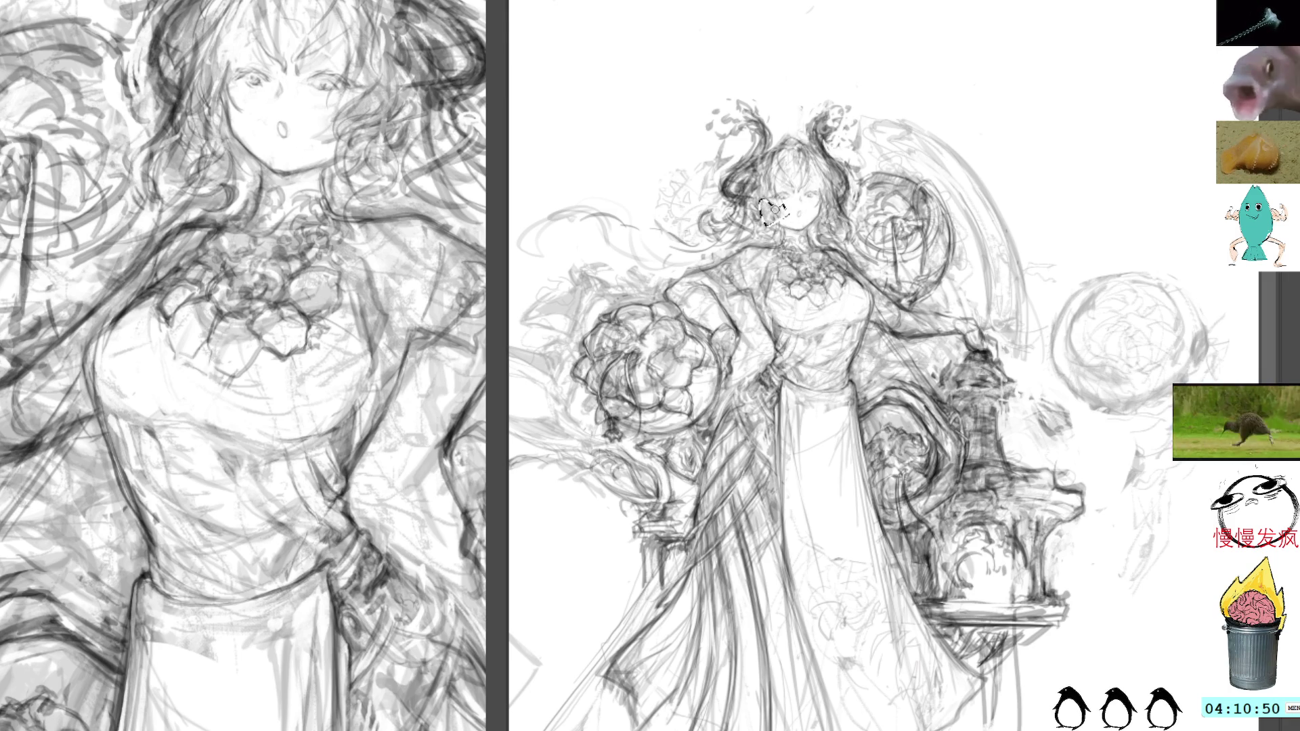
key(Delete)
key(ctrl+d)
drag(749, 197, 770, 213)
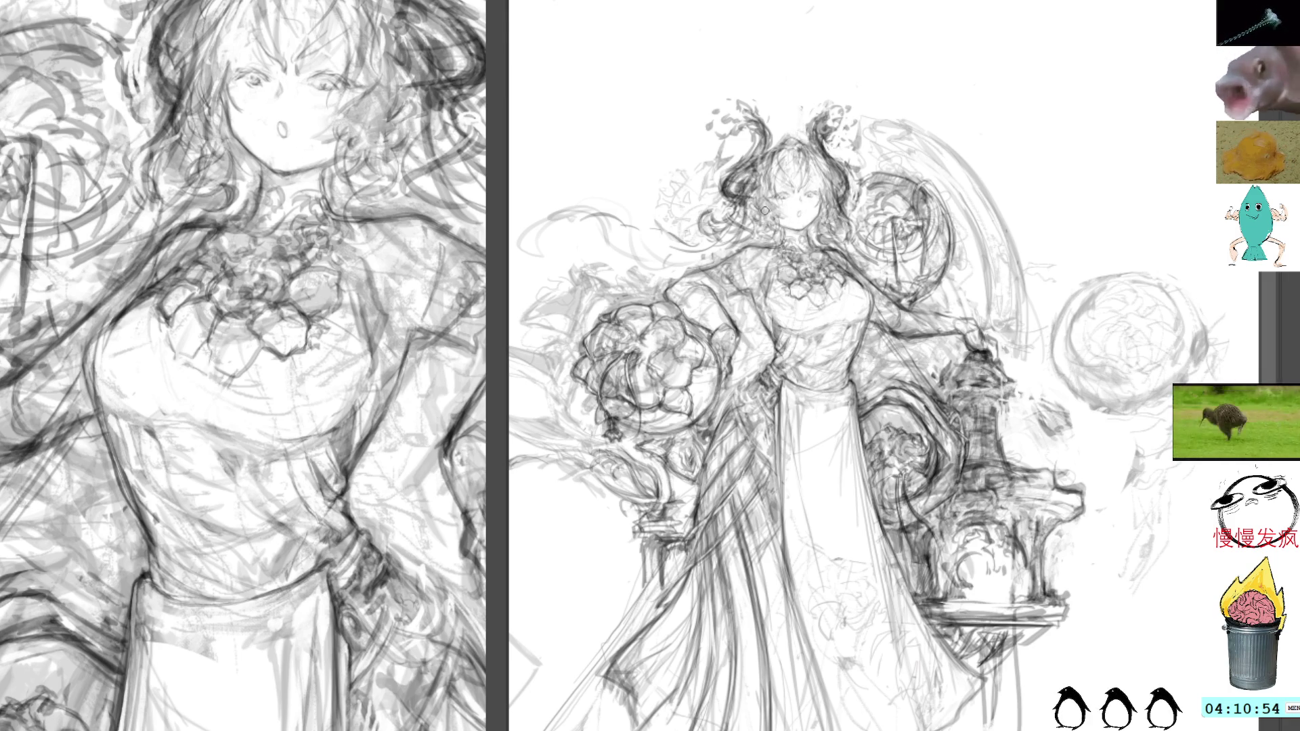
drag(763, 207, 757, 222)
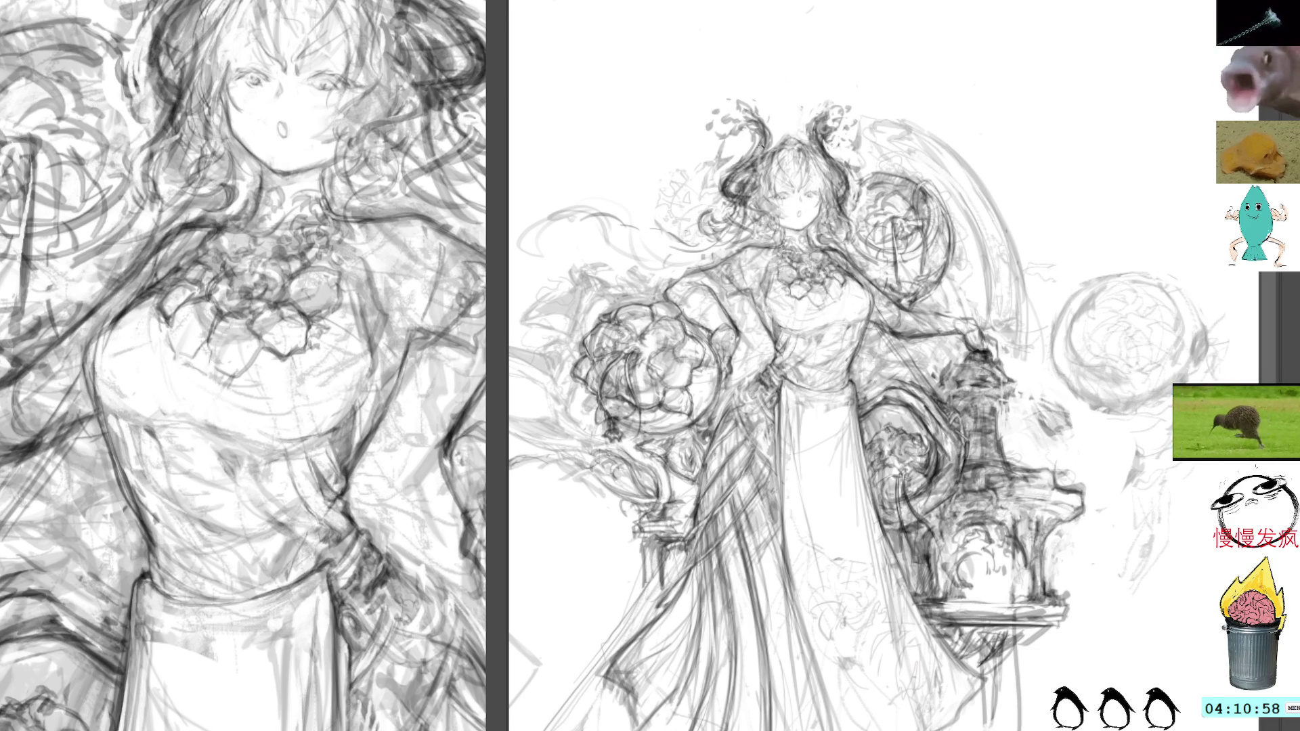
key(ctrl+z)
key(ctrl+z)
key(ctrl+y)
key(ctrl+y)
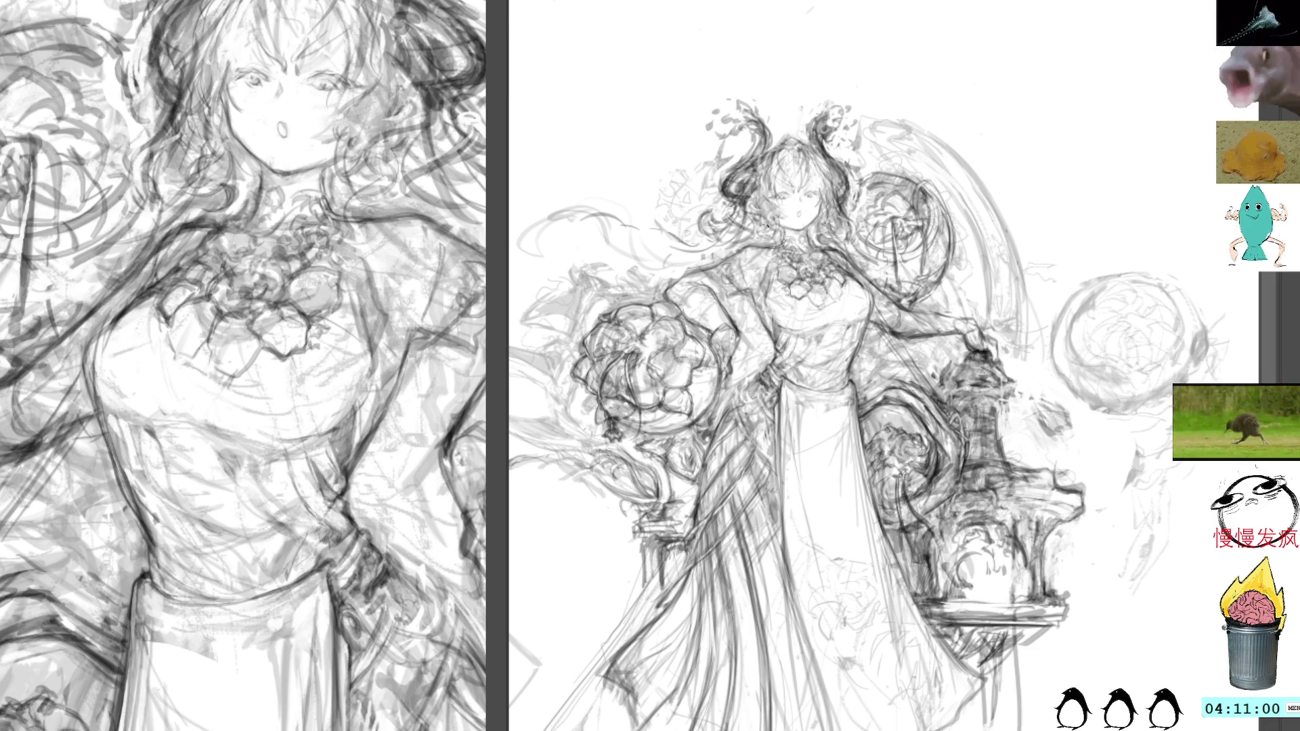
Darken hair strands beside the face and hatch short shading strokes on the figure
drag(369, 190, 412, 233)
mouse_move(355, 179)
mouse_down()
mouse_move(403, 217)
mouse_move(382, 266)
mouse_up()
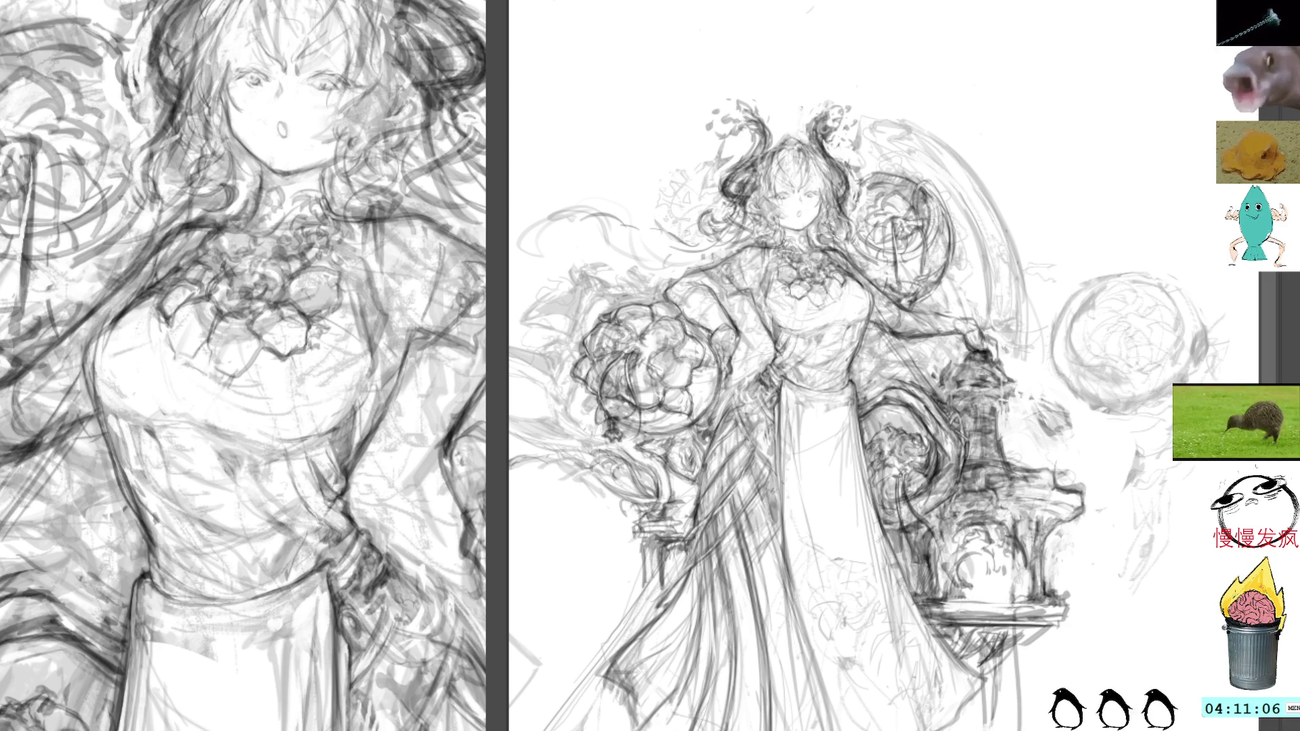
drag(168, 199, 125, 270)
mouse_move(870, 348)
mouse_down()
mouse_move(893, 372)
mouse_move(911, 355)
mouse_move(906, 382)
mouse_move(854, 384)
mouse_move(906, 356)
mouse_move(913, 376)
mouse_move(903, 373)
mouse_up()
key(ctrl+z)
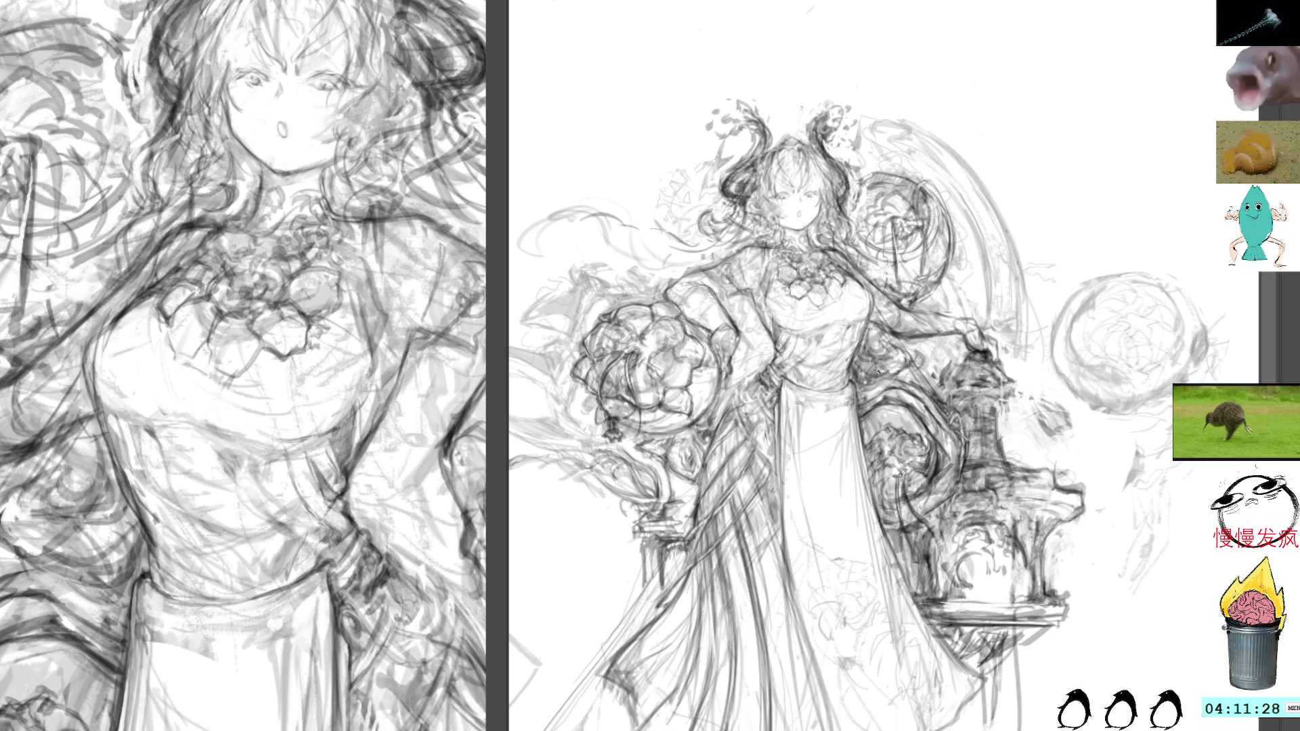
mouse_move(898, 353)
mouse_down()
mouse_move(914, 375)
mouse_move(883, 374)
mouse_up()
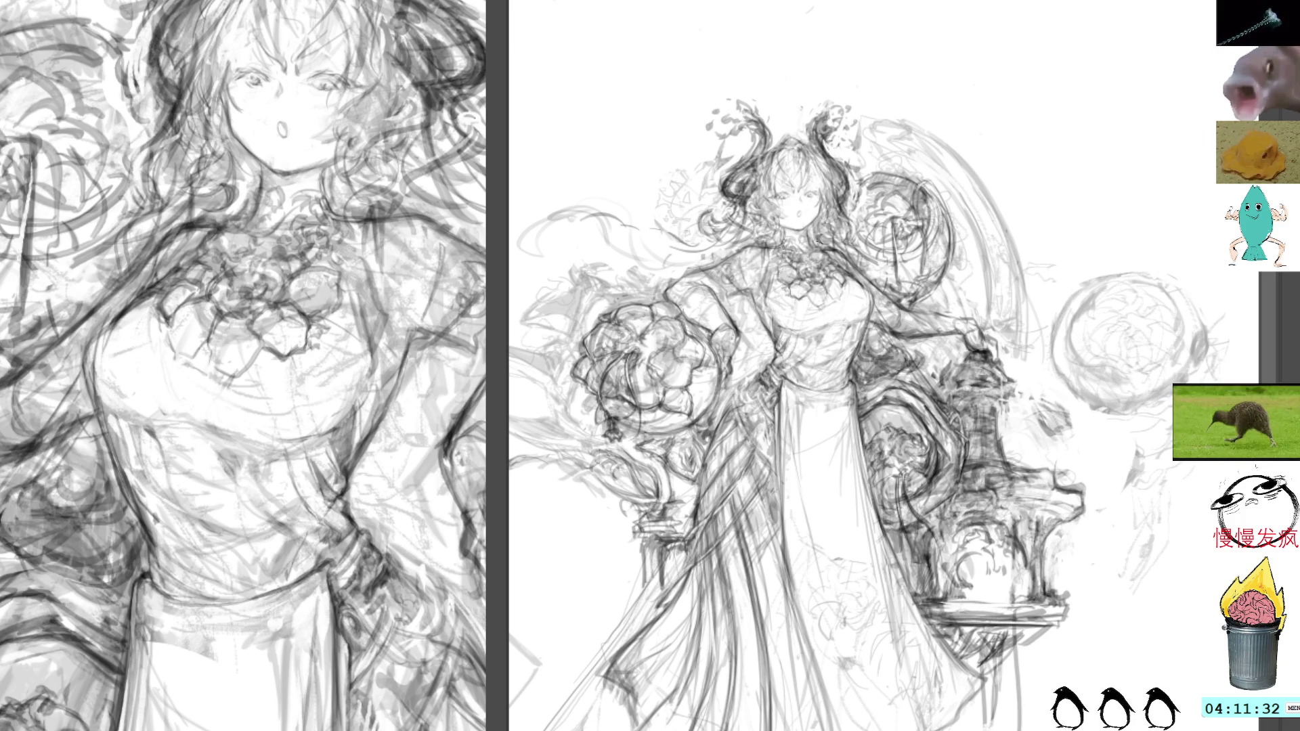
Darken the hair on both sides of the head and shade around the left hand
mouse_move(829, 211)
mouse_down()
mouse_move(839, 236)
mouse_move(829, 177)
mouse_move(826, 209)
mouse_up()
drag(203, 30, 172, 210)
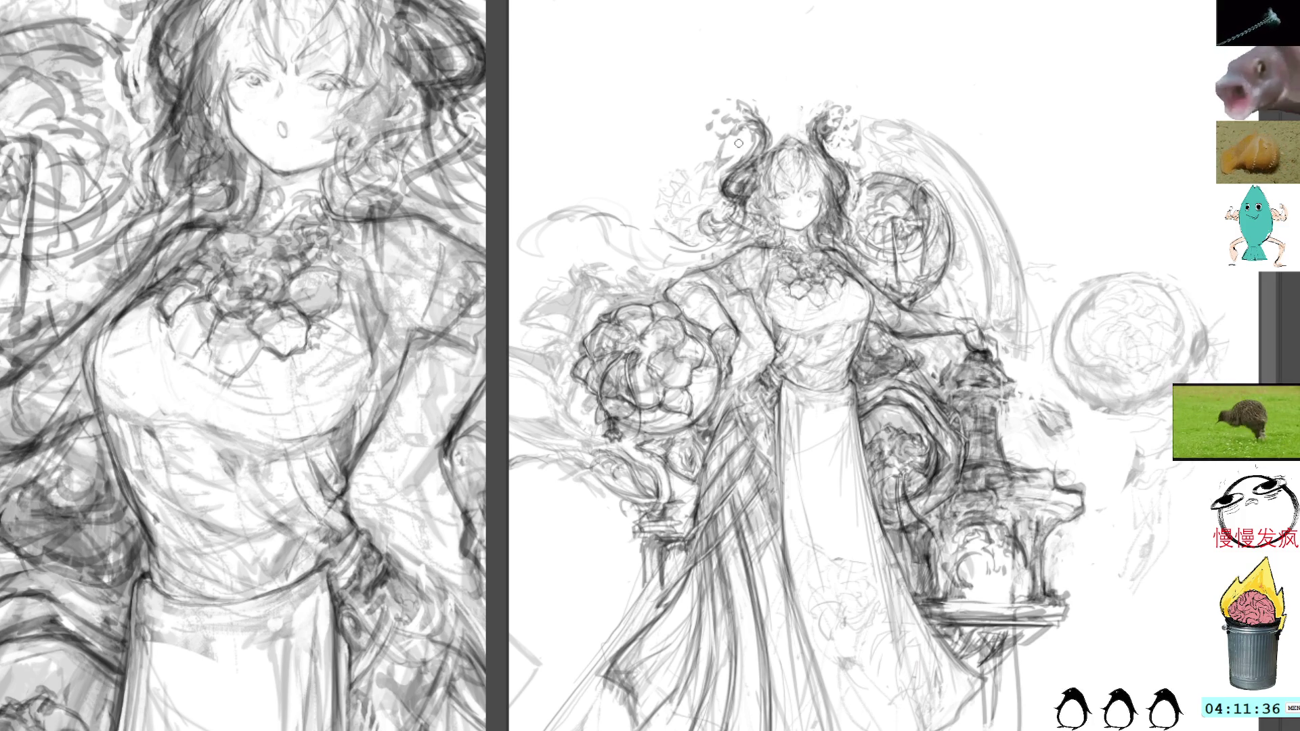
mouse_move(728, 217)
mouse_down()
mouse_move(703, 238)
mouse_move(731, 244)
mouse_up()
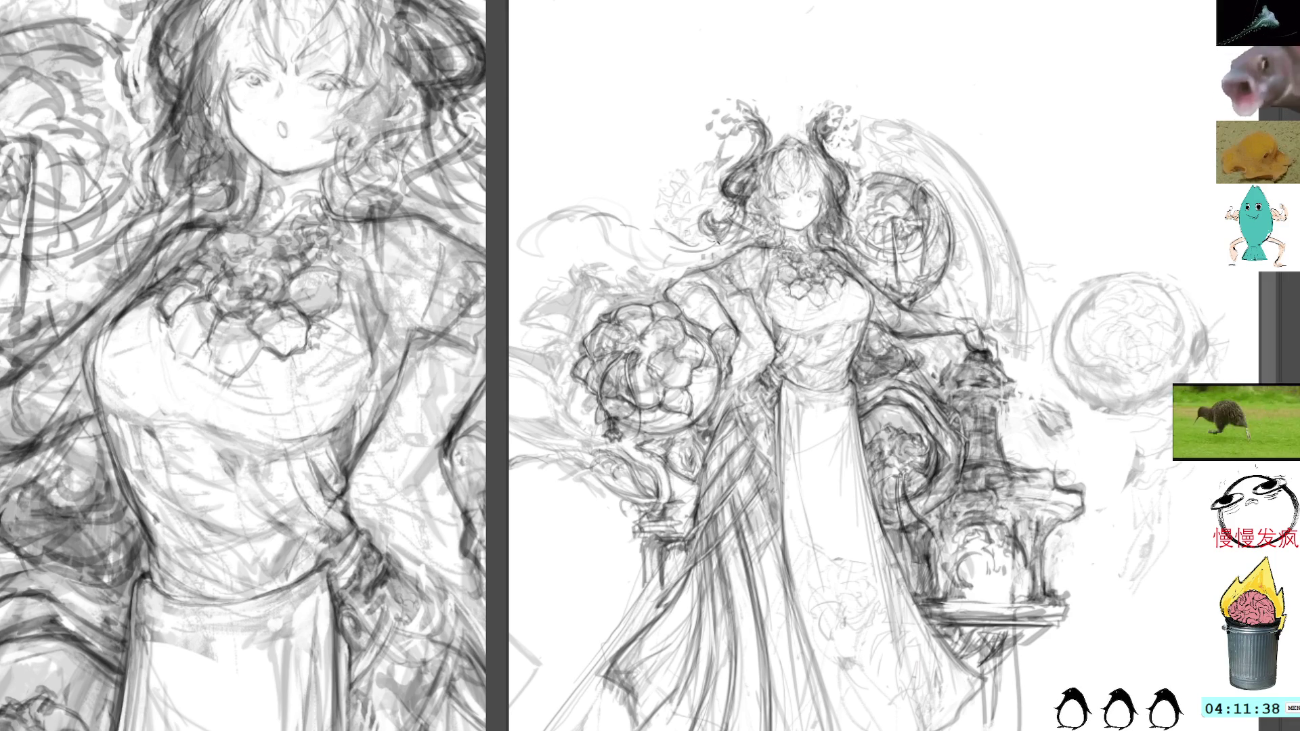
drag(482, 146, 467, 198)
mouse_move(751, 305)
mouse_down()
mouse_move(745, 362)
mouse_move(757, 348)
mouse_move(767, 360)
mouse_move(739, 360)
mouse_up()
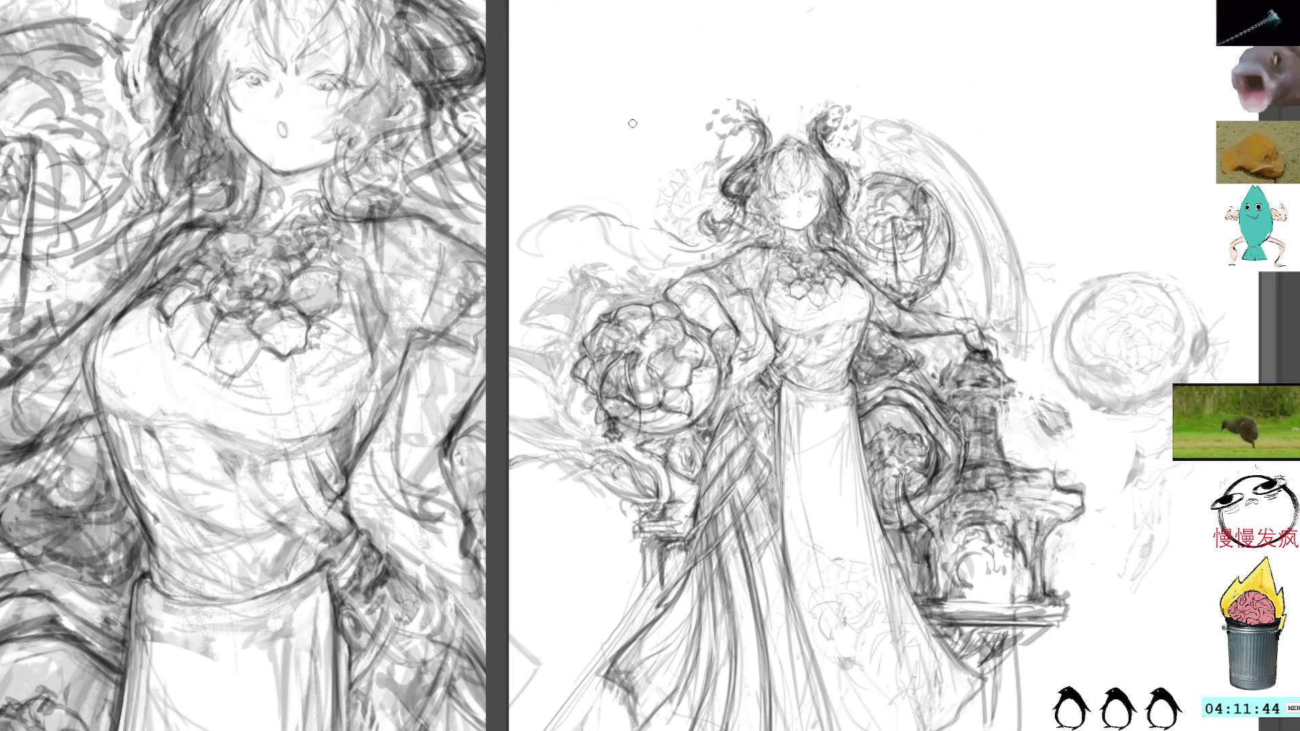
mouse_move(643, 186)
mouse_down()
mouse_move(720, 229)
mouse_move(718, 250)
mouse_up()
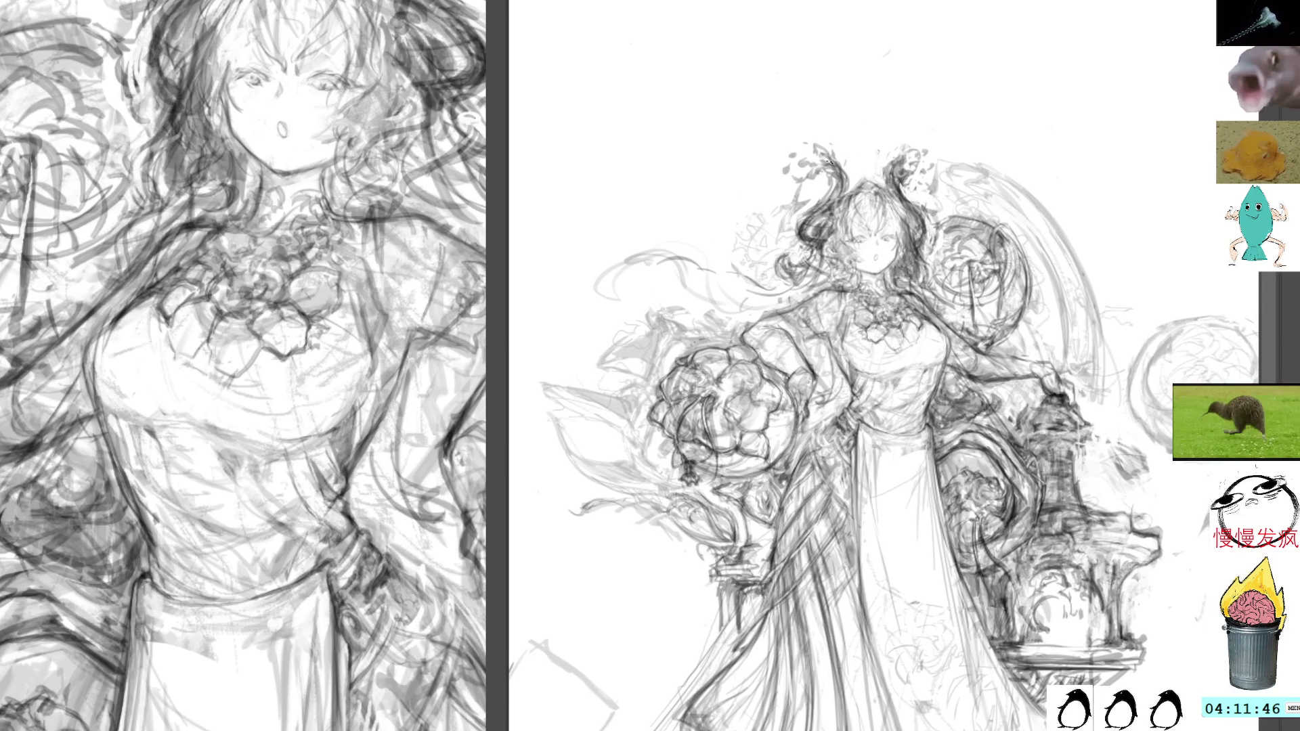
Lasso and delete the stray strokes left of the head, then deselect and resume the pencil brush
drag(768, 285, 744, 303)
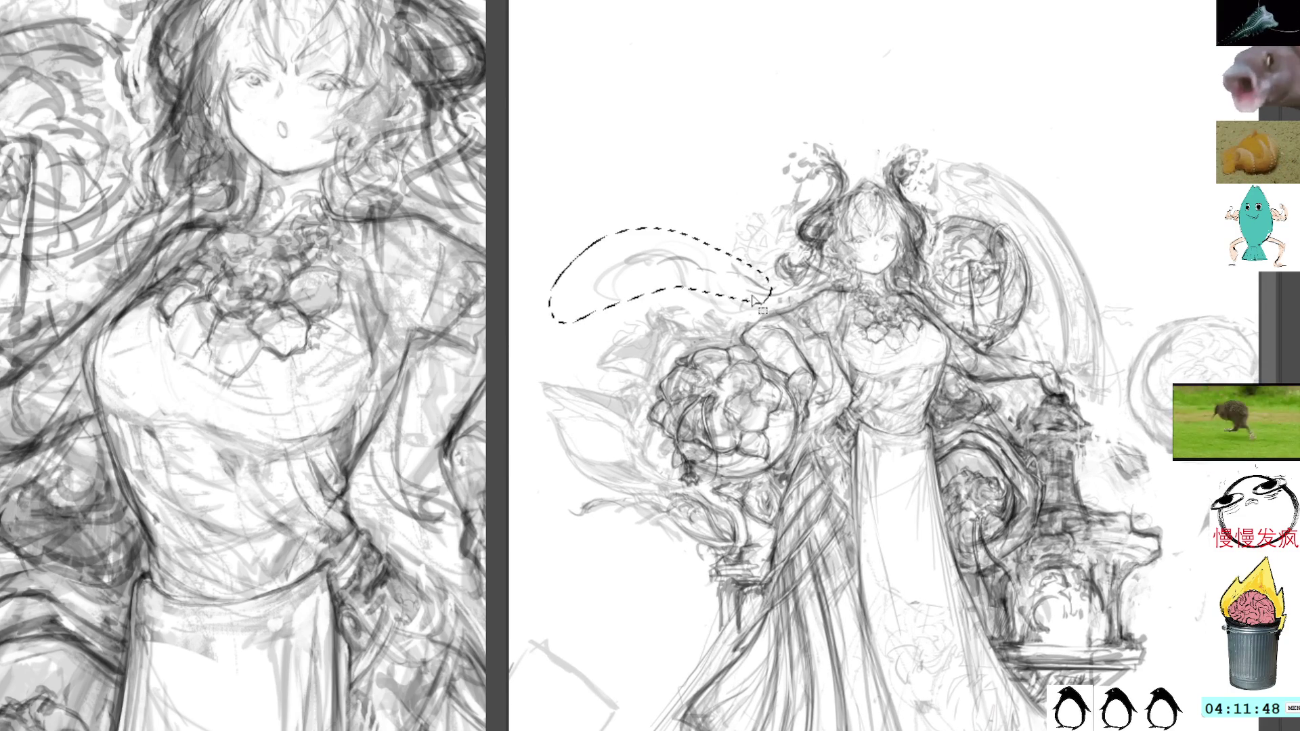
key(Delete)
key(ctrl+d)
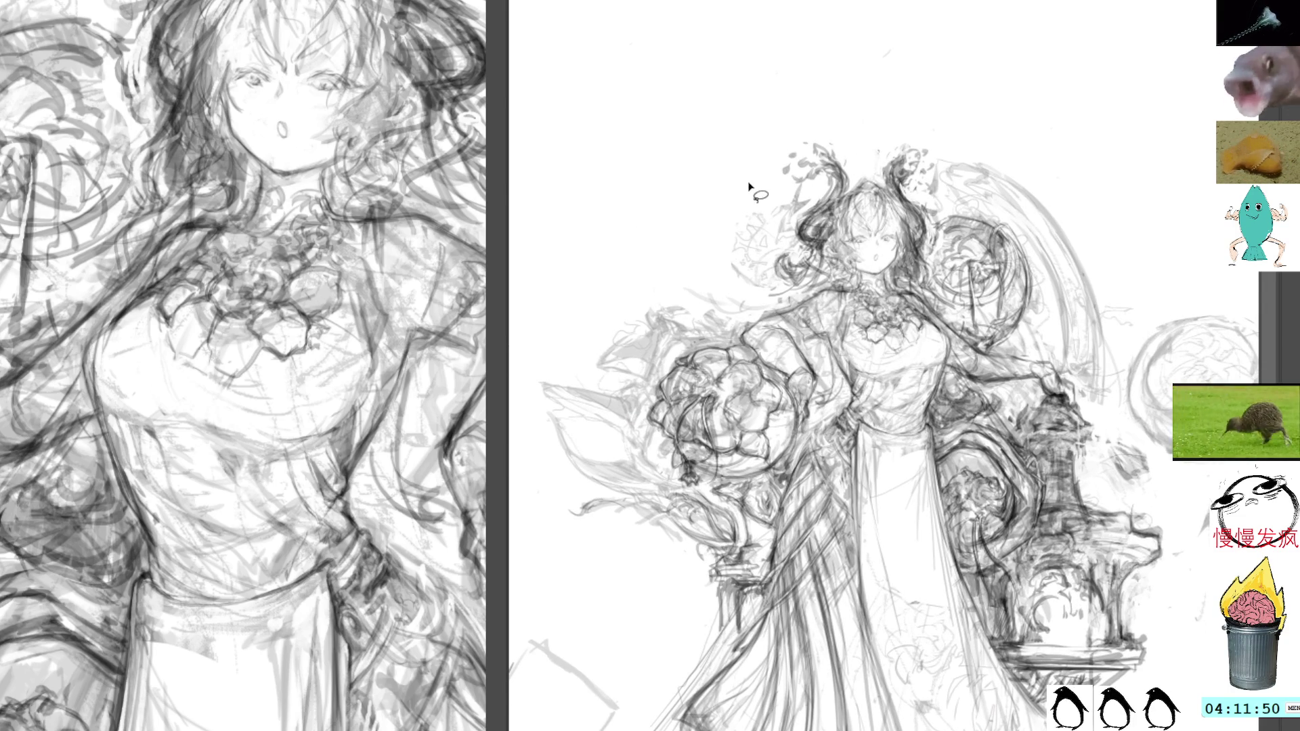
key(b)
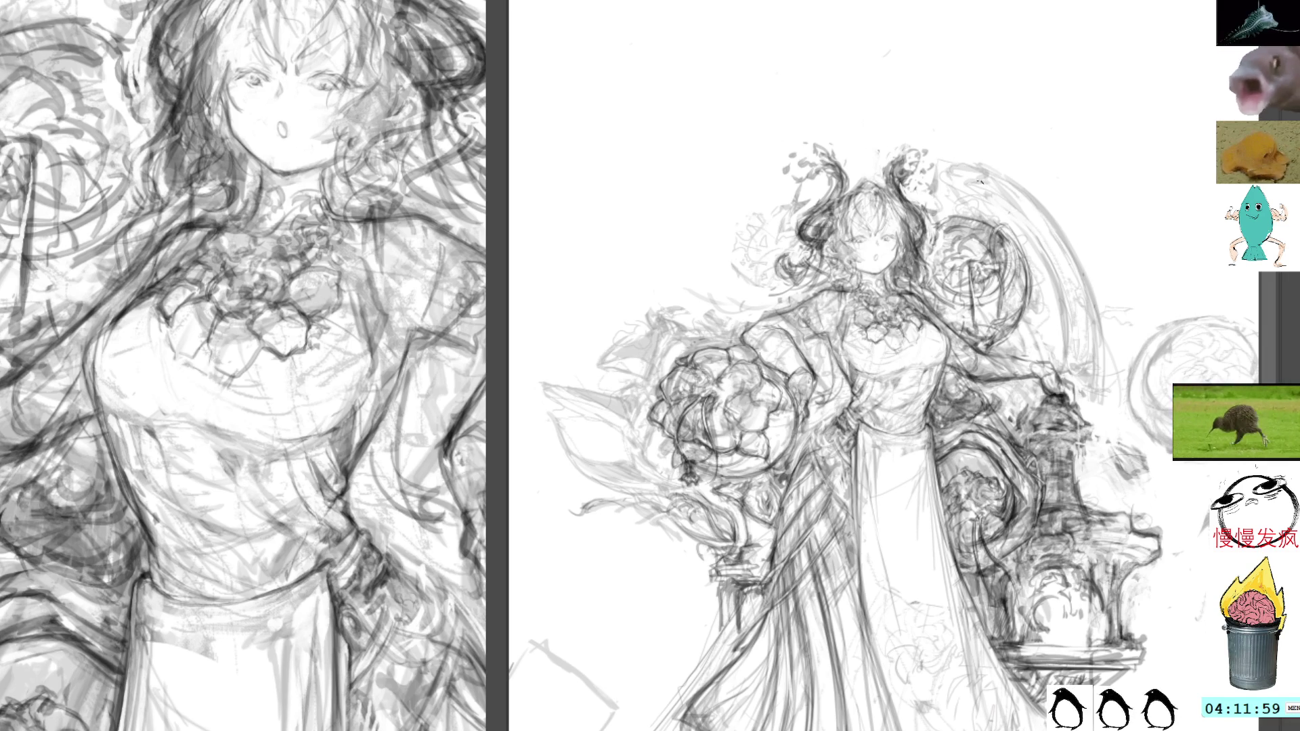
Outline a tilted rectangular frame with diagonal edges to the left of the head
mouse_move(707, 251)
mouse_down()
mouse_move(748, 281)
mouse_move(735, 284)
mouse_up()
mouse_move(680, 247)
mouse_down()
mouse_move(751, 291)
mouse_move(698, 222)
mouse_move(705, 261)
mouse_up()
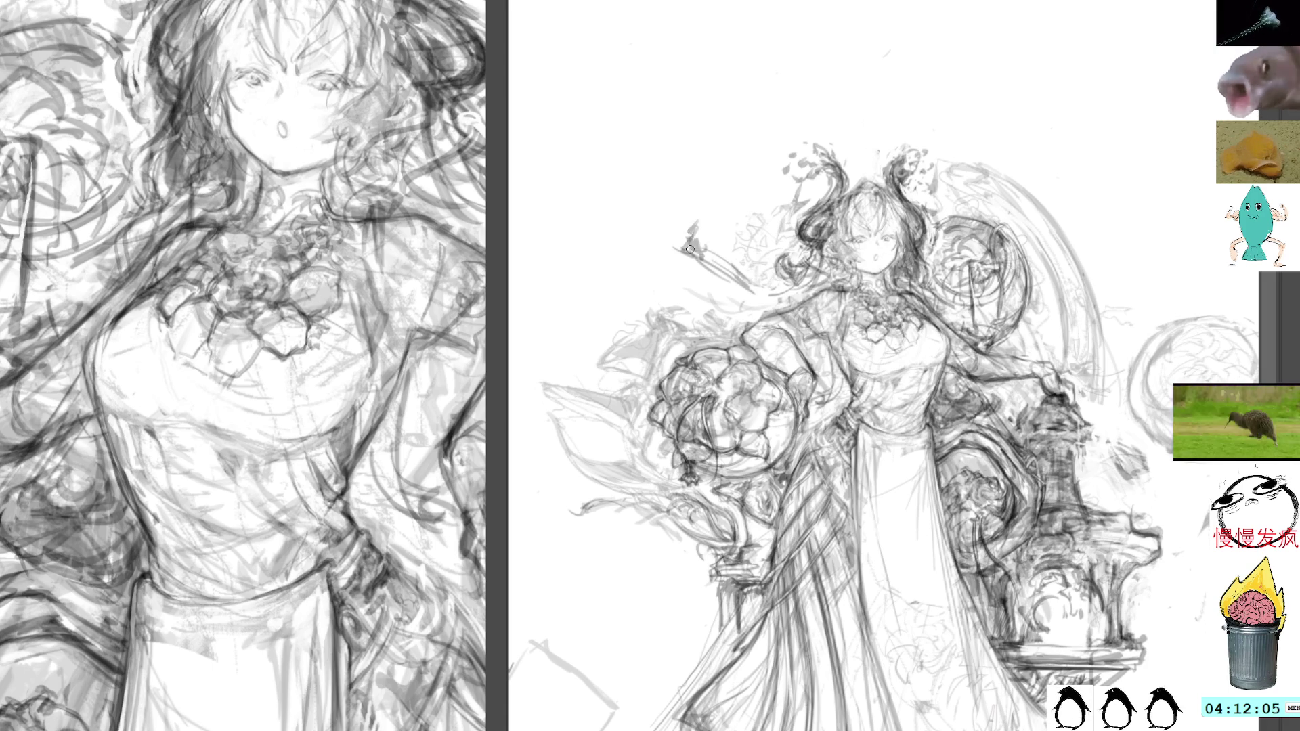
mouse_move(688, 252)
mouse_down()
mouse_move(745, 293)
mouse_move(764, 287)
mouse_up()
mouse_move(692, 225)
mouse_down()
mouse_move(722, 185)
mouse_move(765, 192)
mouse_move(748, 190)
mouse_up()
Darken the frame's top, lower and left edges and reinforce its upper-left corner
mouse_move(741, 191)
mouse_down()
mouse_move(791, 208)
mouse_move(791, 222)
mouse_up()
drag(756, 288, 800, 237)
drag(766, 290, 790, 262)
mouse_move(727, 191)
mouse_down()
mouse_move(696, 230)
mouse_move(740, 177)
mouse_move(747, 201)
mouse_up()
drag(743, 193, 758, 206)
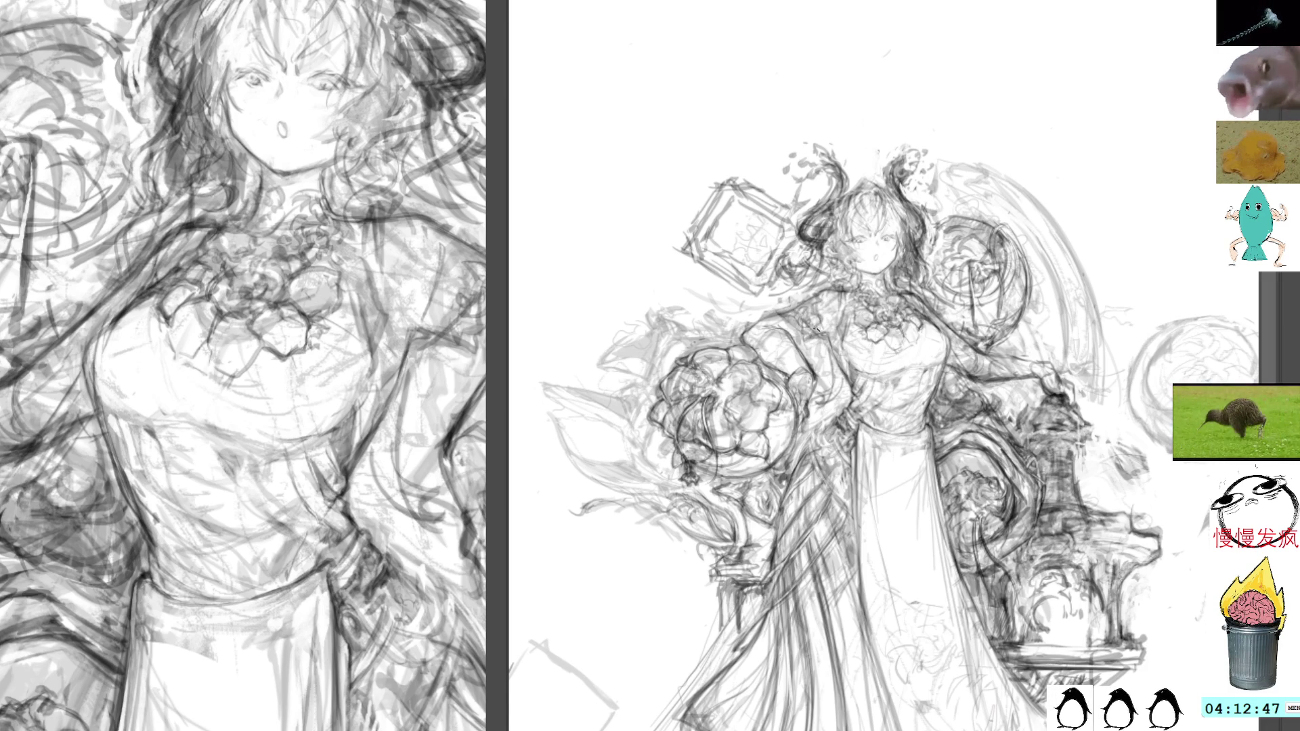
Try a stroke near the hand, undo it, and scribble a test mark in the blank upper-left
mouse_move(822, 317)
mouse_down()
mouse_move(852, 423)
mouse_move(855, 412)
mouse_move(832, 464)
mouse_up()
key(ctrl+z)
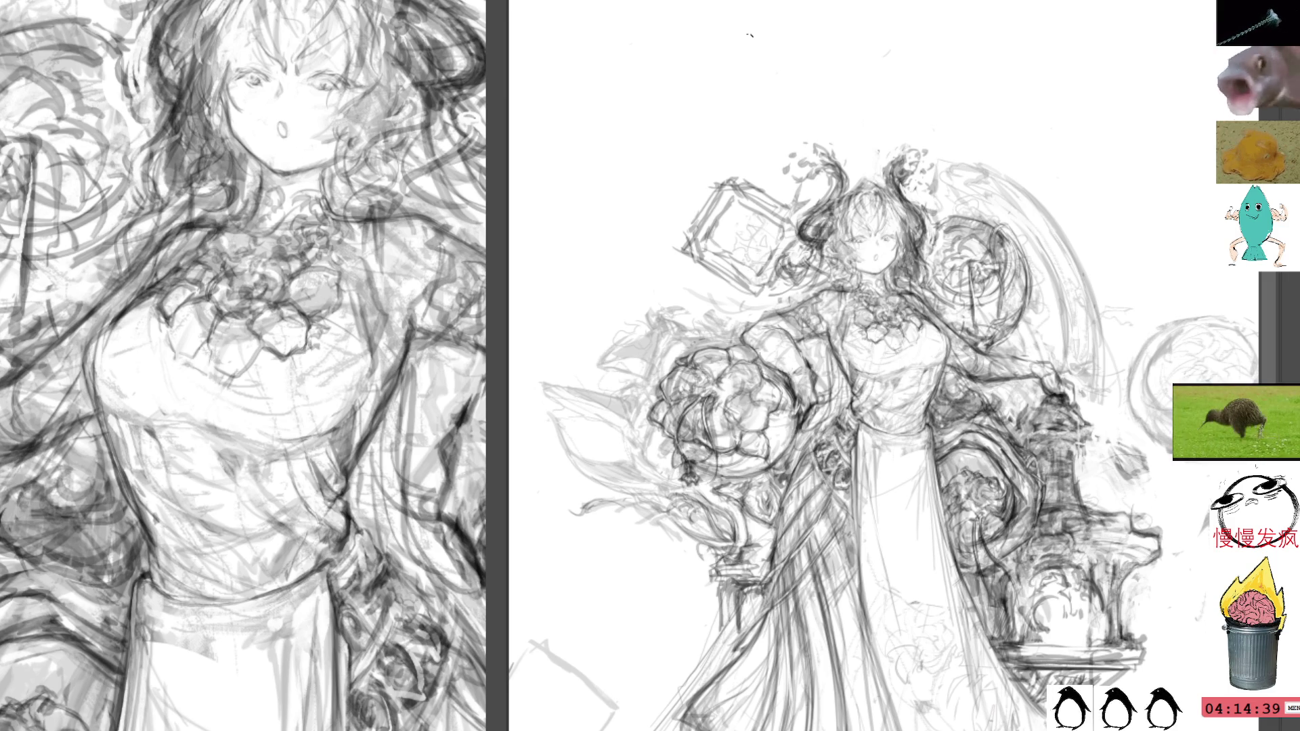
drag(563, 180, 611, 157)
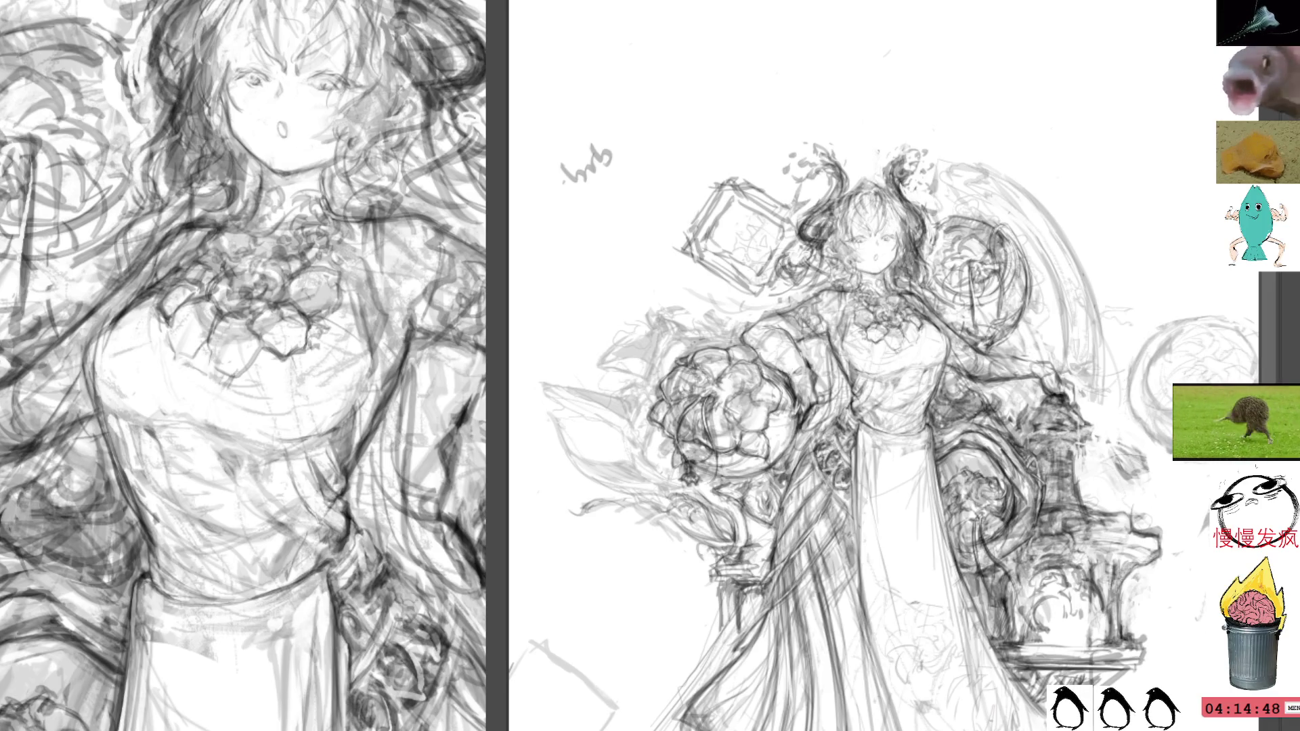
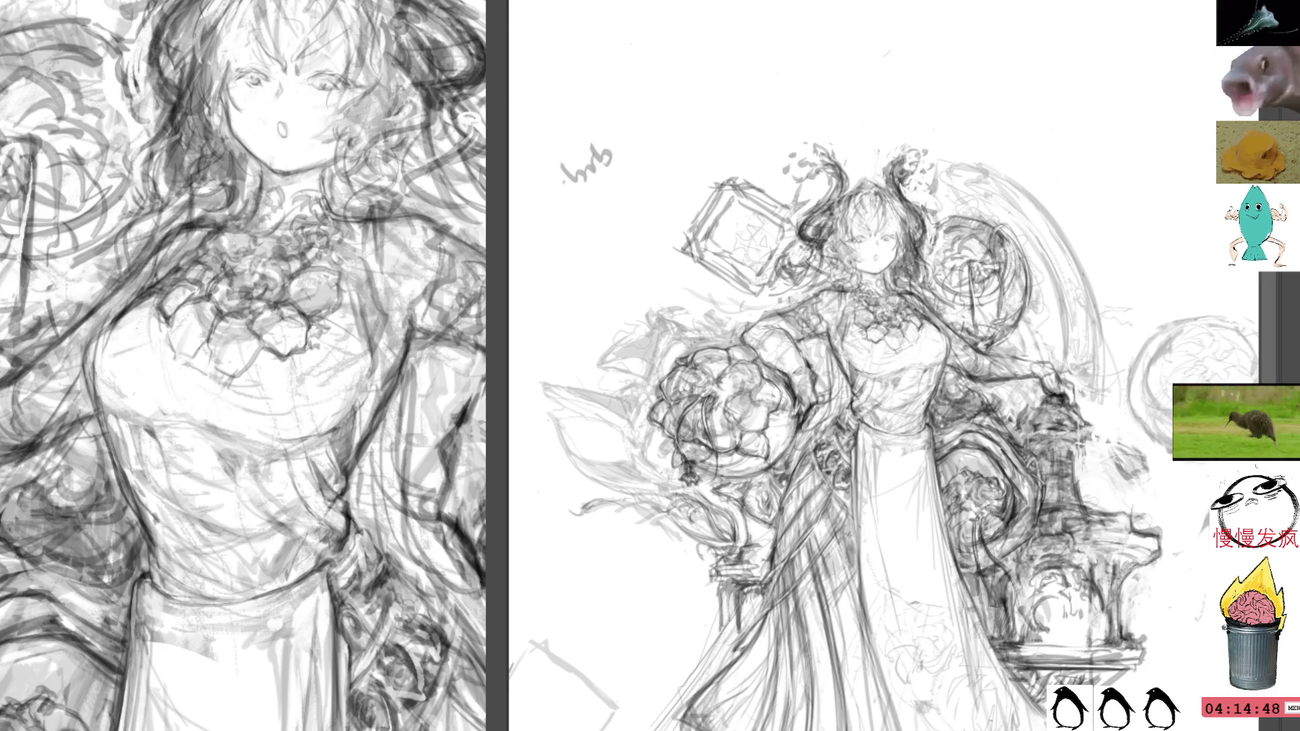
Lasso the small scribble at the upper left, delete it, and deselect
mouse_move(586, 135)
mouse_down()
mouse_move(629, 197)
mouse_move(609, 142)
mouse_up()
key(Delete)
key(ctrl+d)
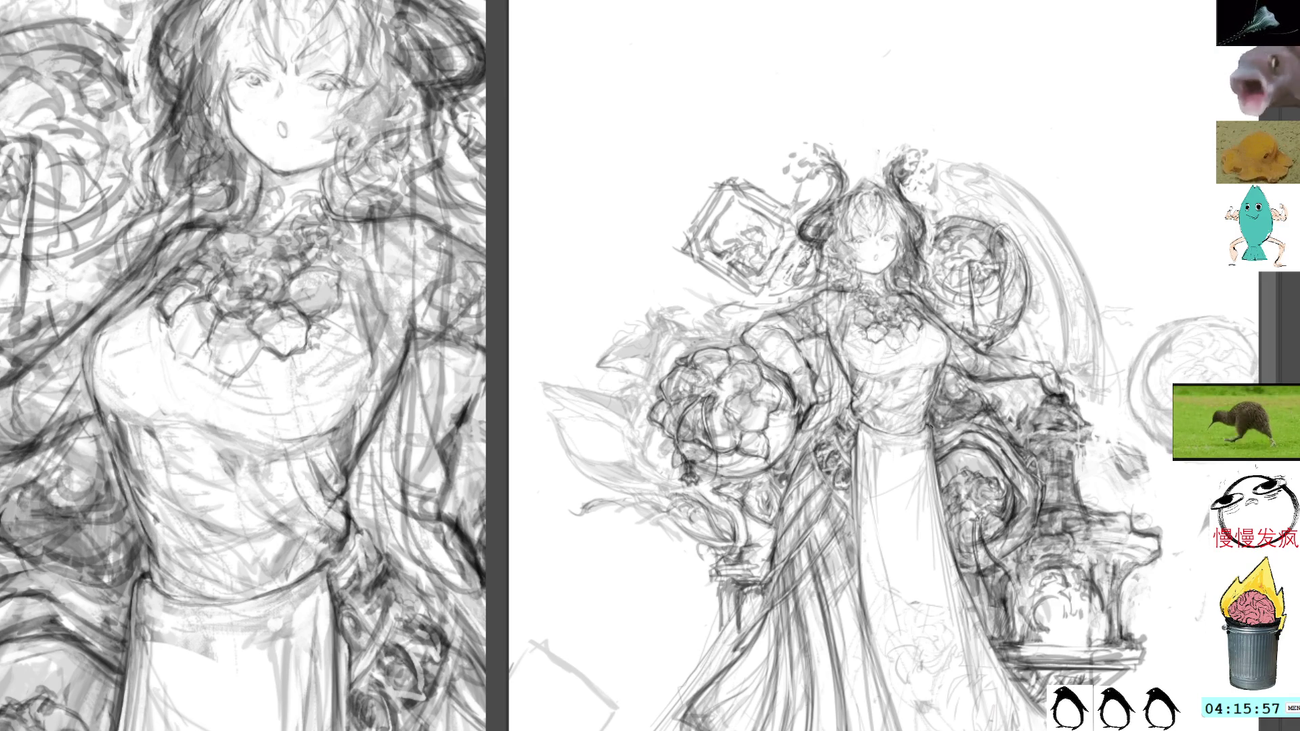
Add a pencil stroke right of the dress and faint lines along the lower dress
mouse_move(926, 413)
mouse_down()
mouse_move(935, 477)
mouse_move(904, 332)
mouse_up()
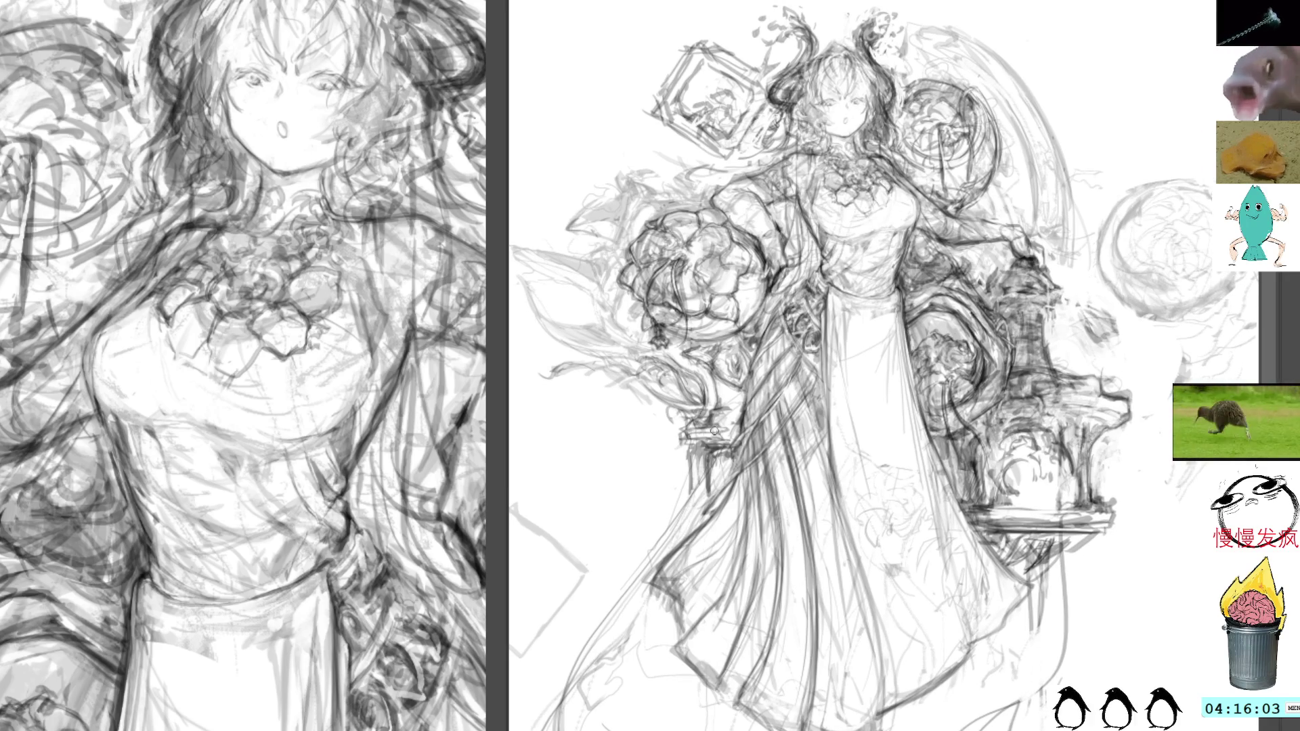
mouse_move(647, 572)
mouse_down()
mouse_move(684, 613)
mouse_move(682, 640)
mouse_move(683, 622)
mouse_up()
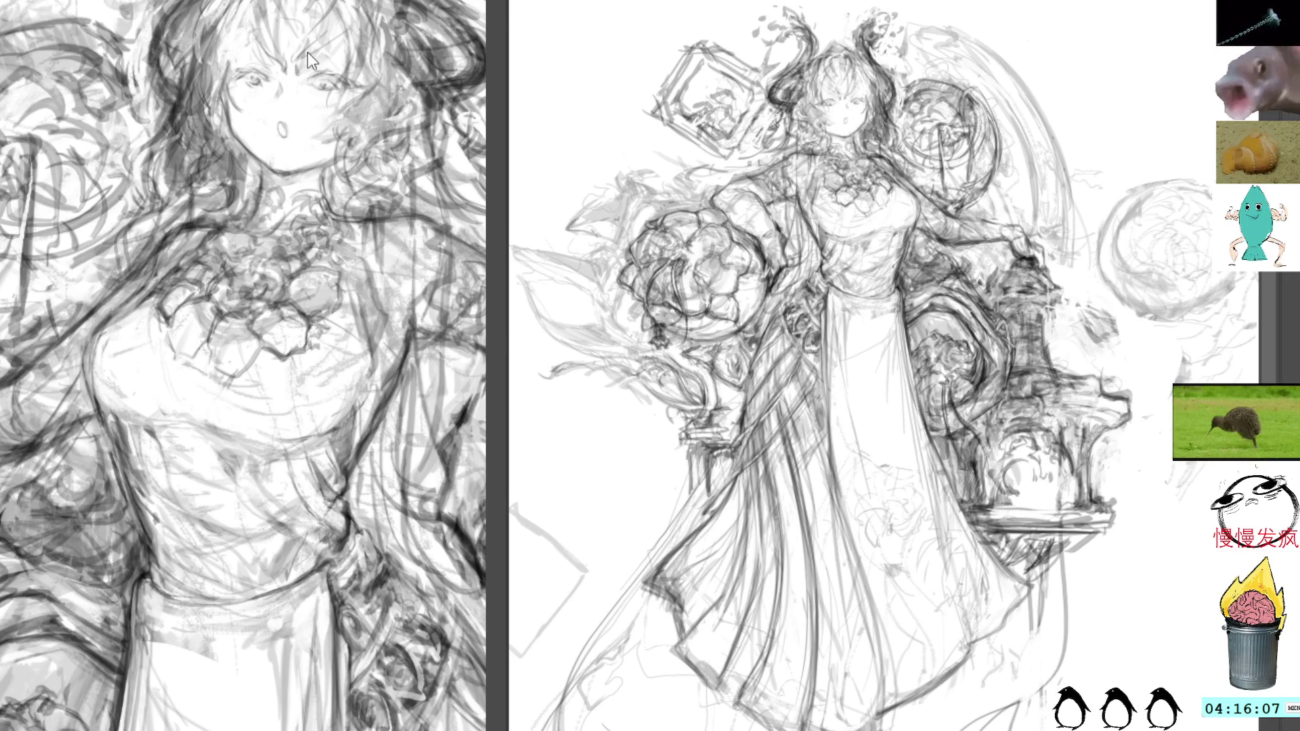
drag(312, 52, 317, 219)
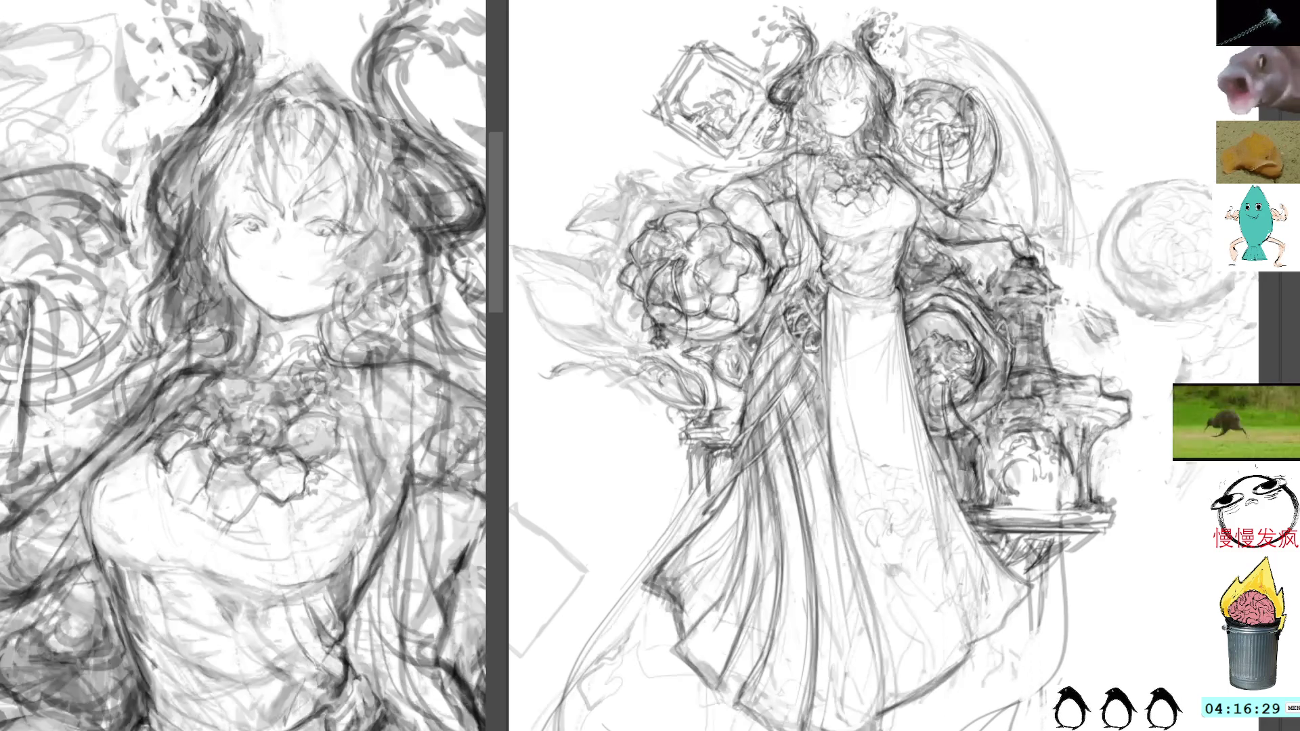
Remove the girl's old mouth and redraw it as a short line slightly lower
mouse_move(318, 252)
mouse_down()
mouse_move(349, 269)
mouse_move(301, 294)
mouse_move(318, 252)
mouse_up()
key(ctrl+d)
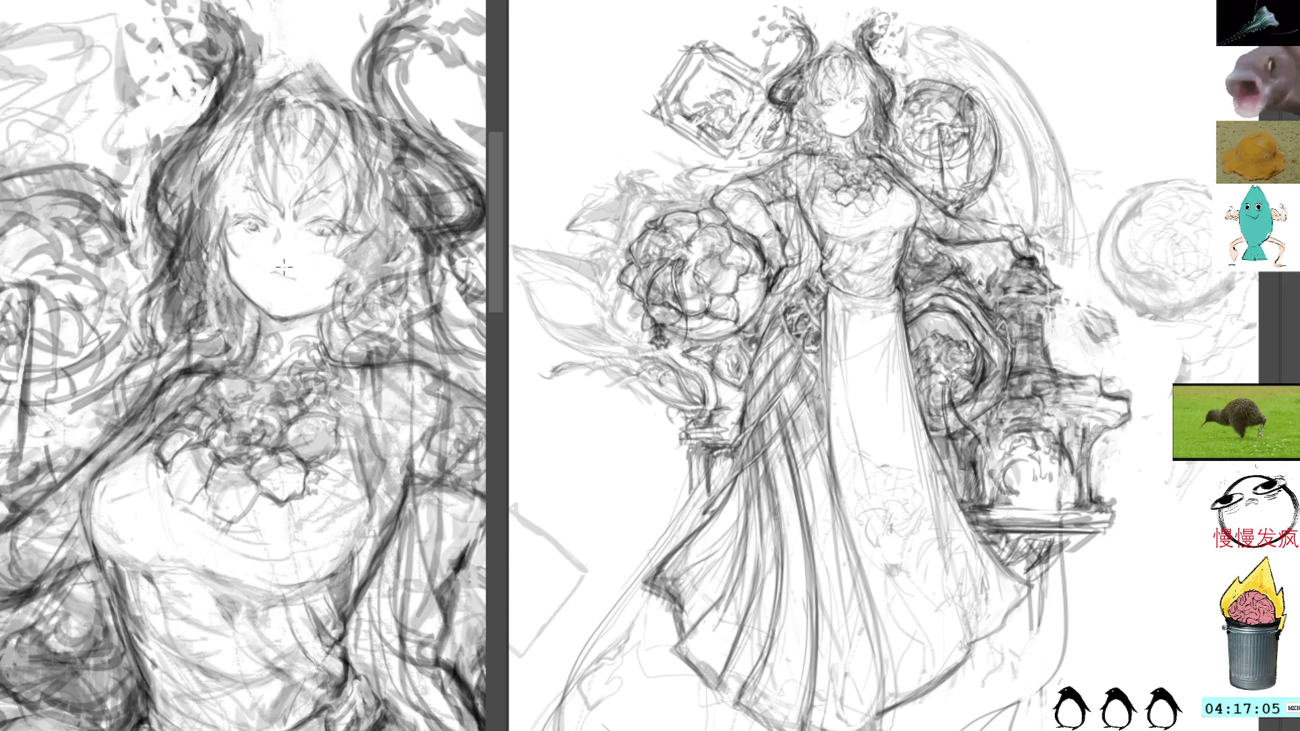
drag(275, 274, 290, 274)
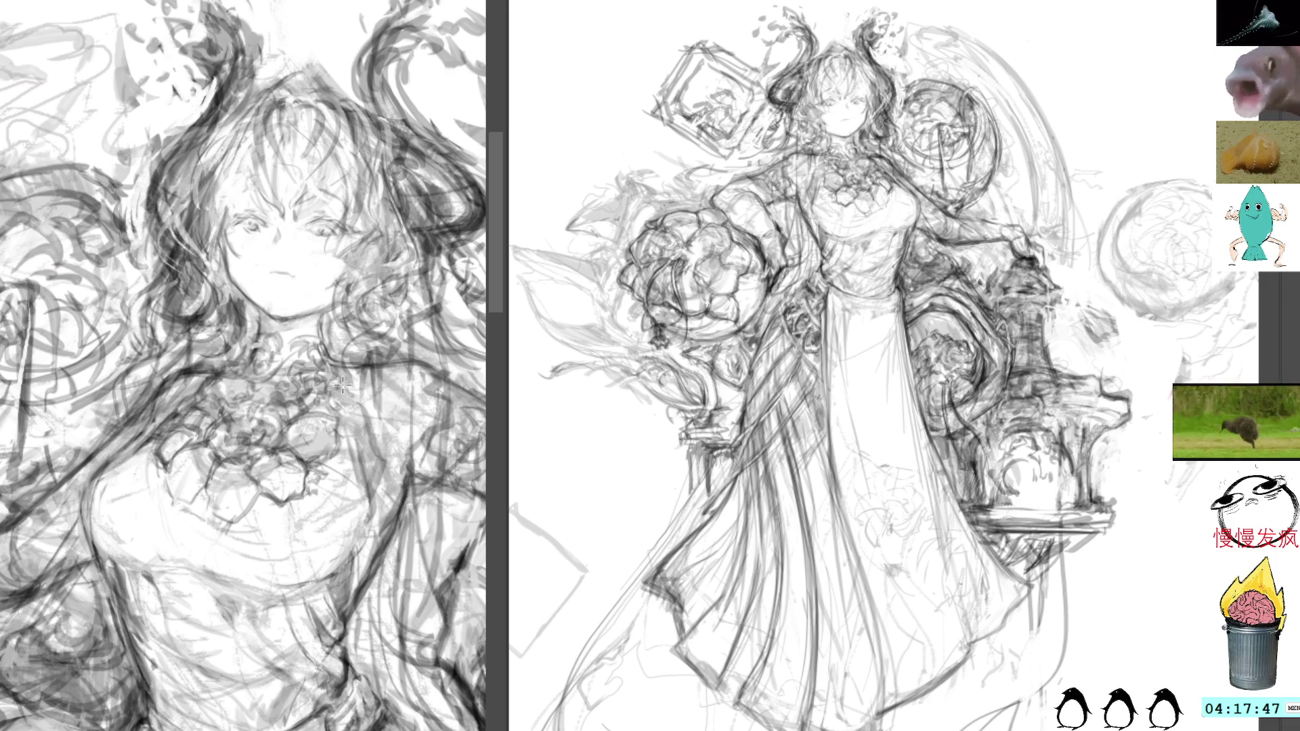
mouse_move(281, 318)
mouse_down()
mouse_move(291, 269)
mouse_move(282, 293)
mouse_up()
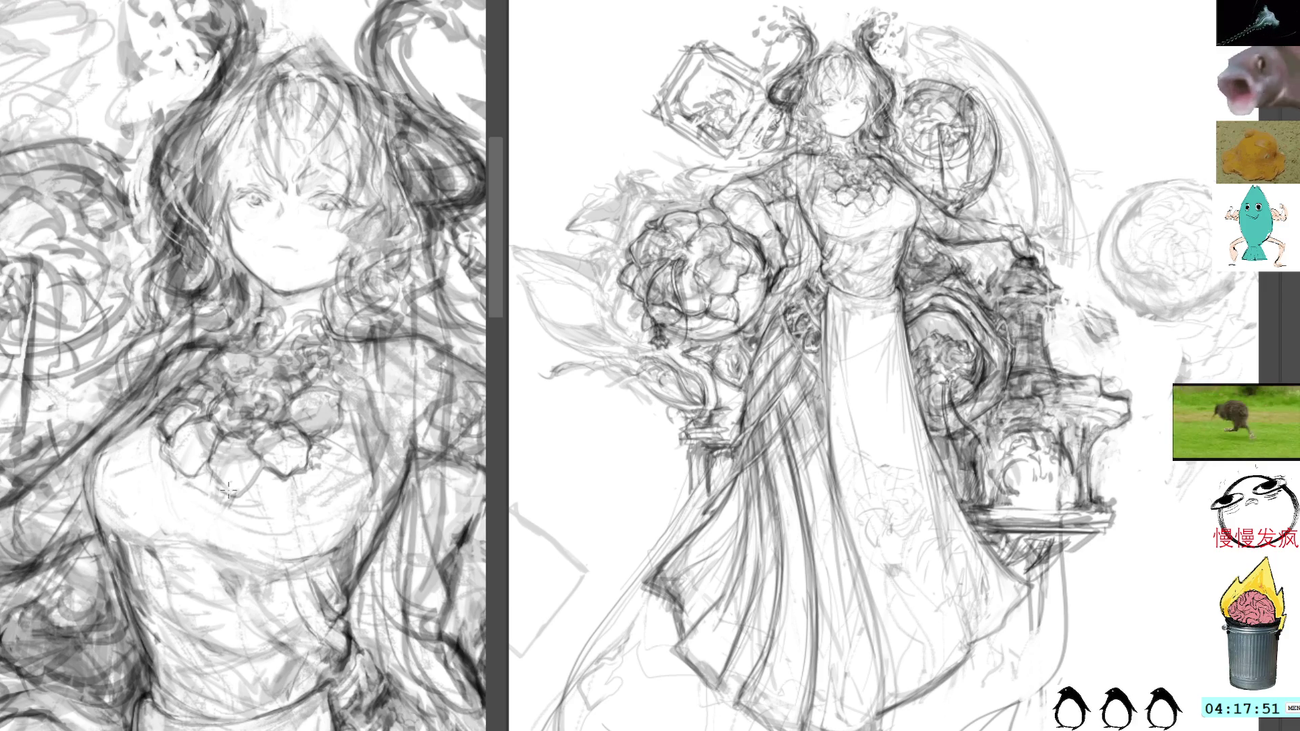
Hatch small dark pencil strokes into the flower cluster at the girl's chest
drag(231, 454, 291, 423)
drag(199, 419, 199, 440)
drag(297, 395, 308, 402)
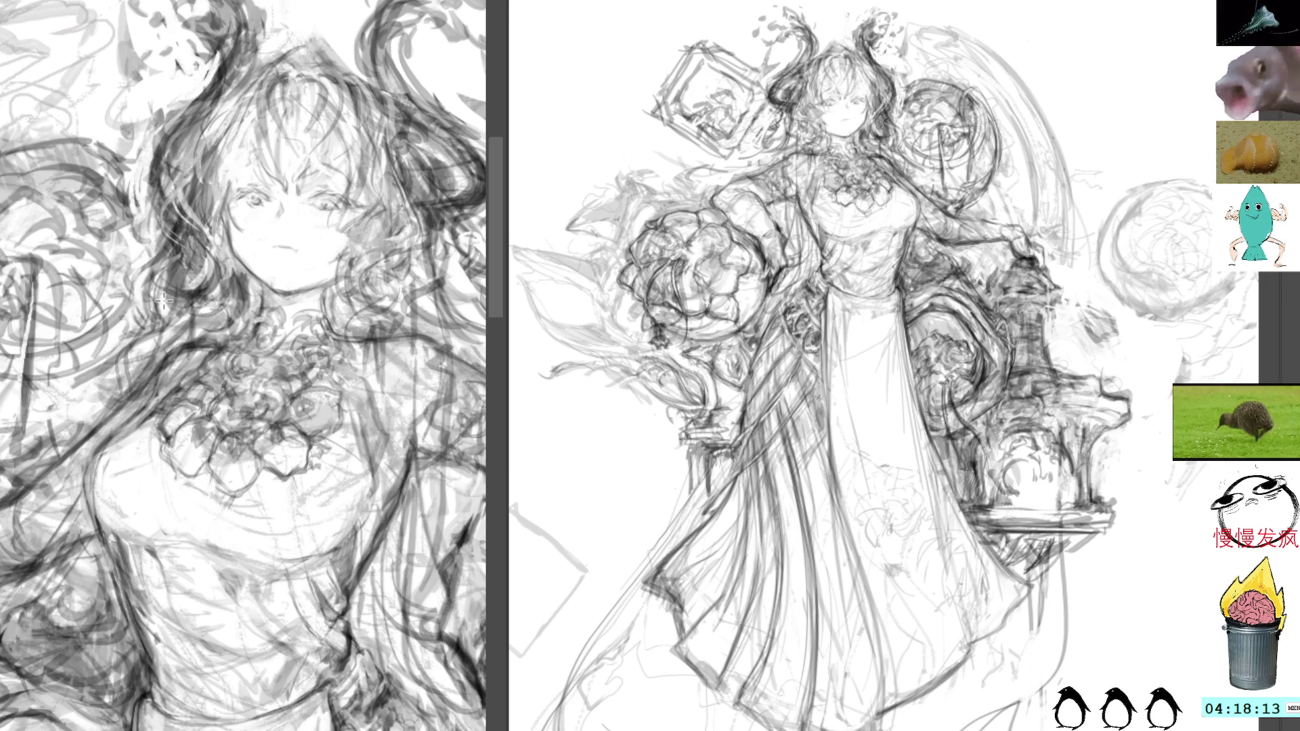
mouse_move(427, 136)
mouse_down()
mouse_move(271, 68)
mouse_move(107, 35)
mouse_up()
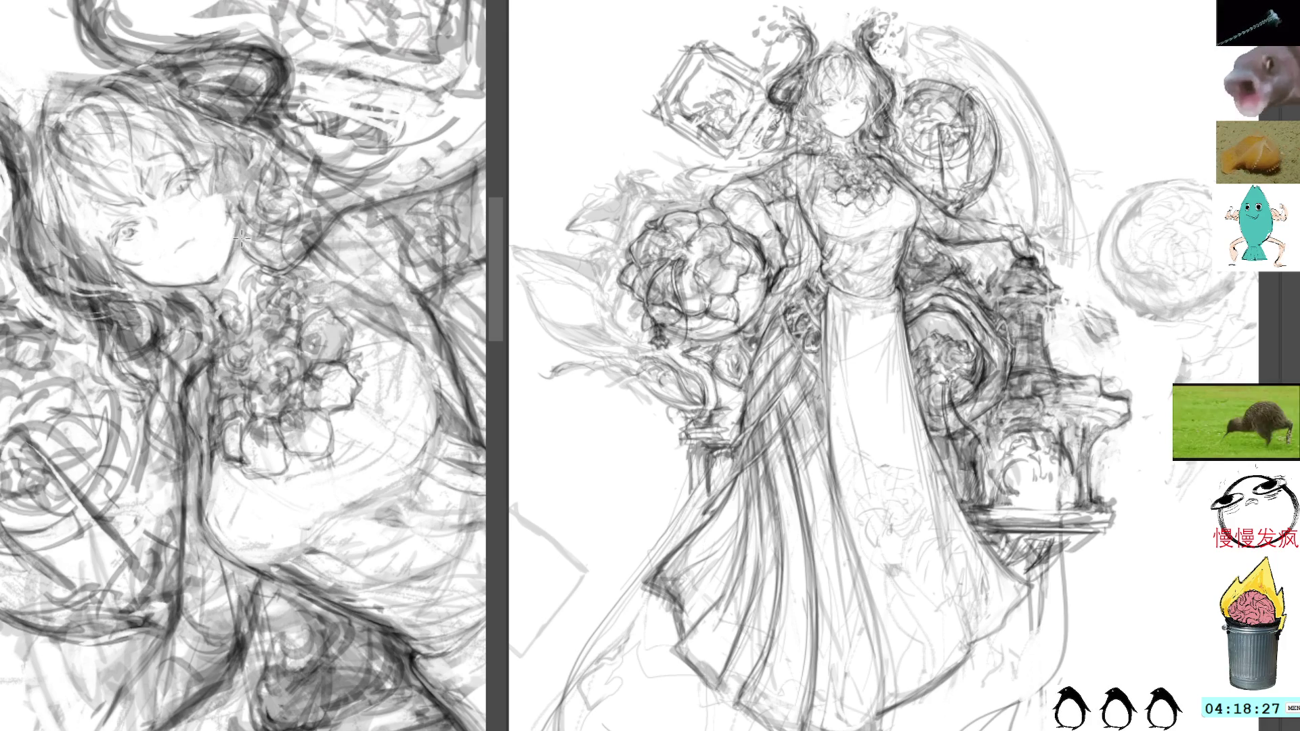
key(End)
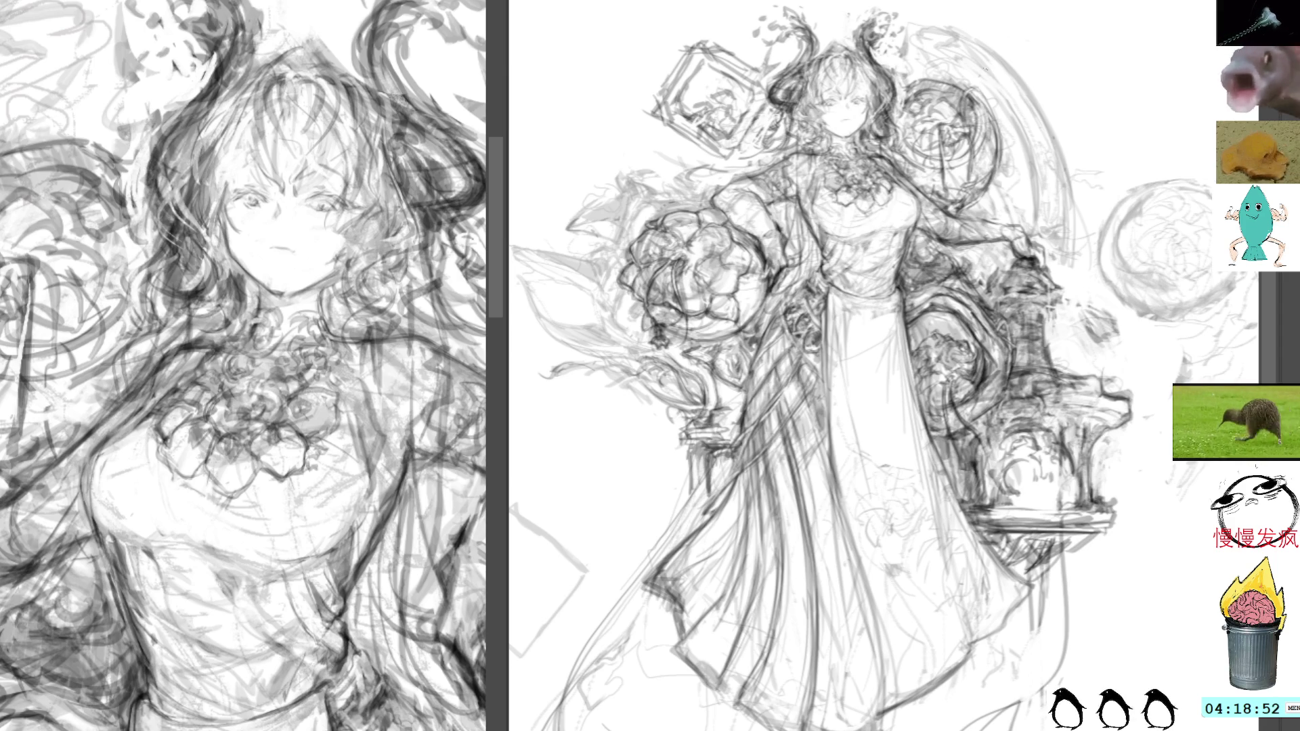
click(956, 257)
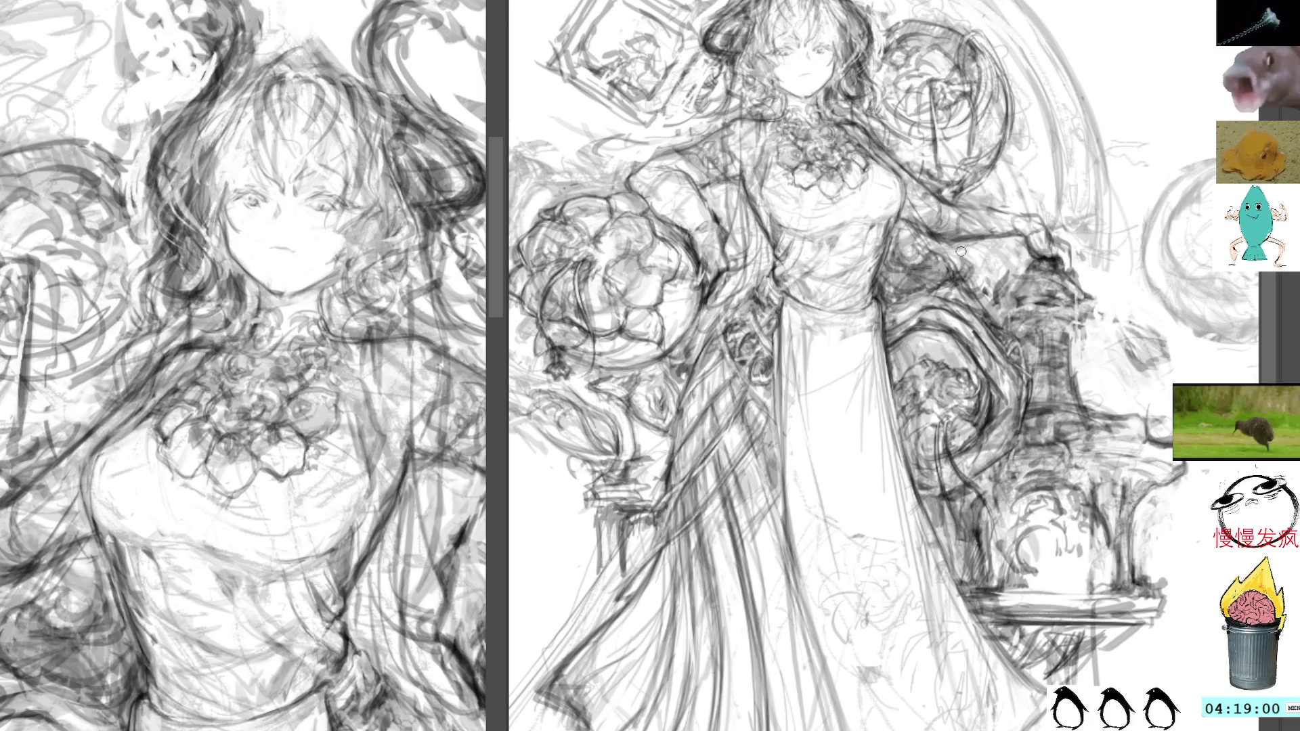
scroll(977, 264, up, 3)
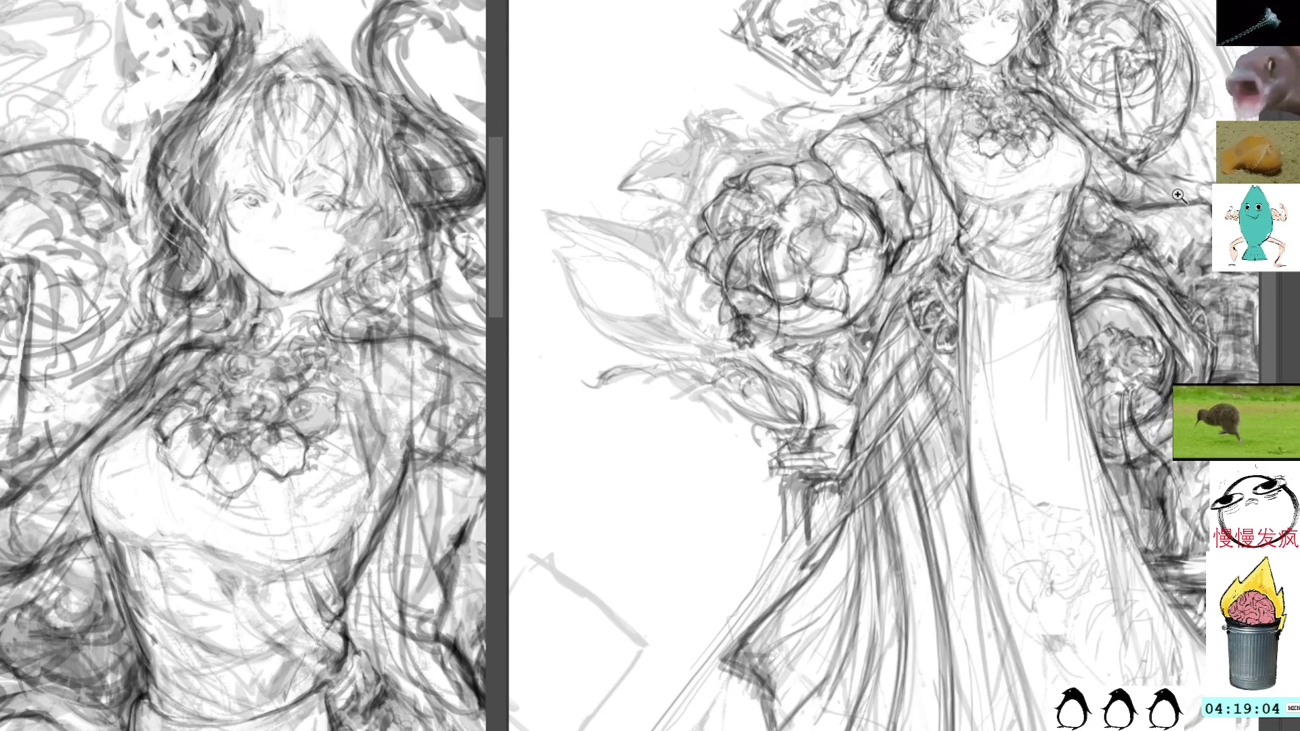
Delete the stray sketched square at the lower left and add short marks near the skirt
scroll(1178, 195, down, 5)
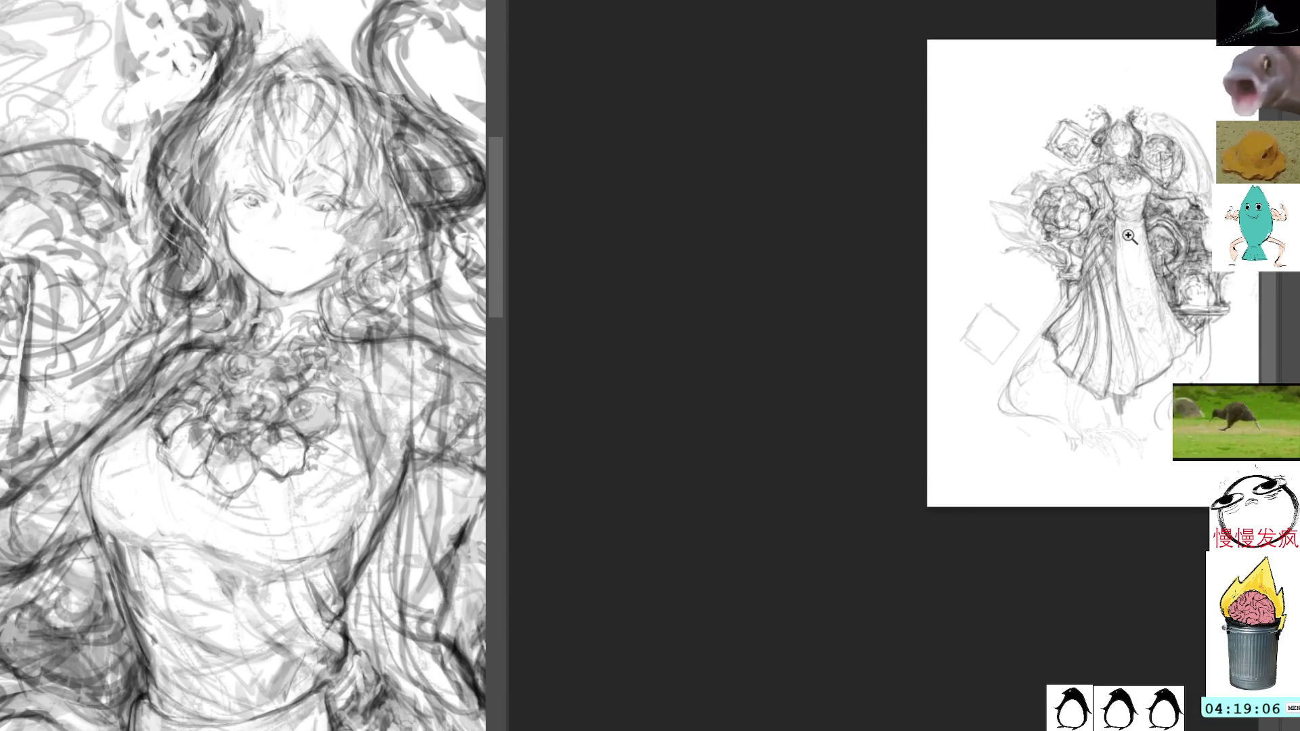
scroll(1128, 237, up, 5)
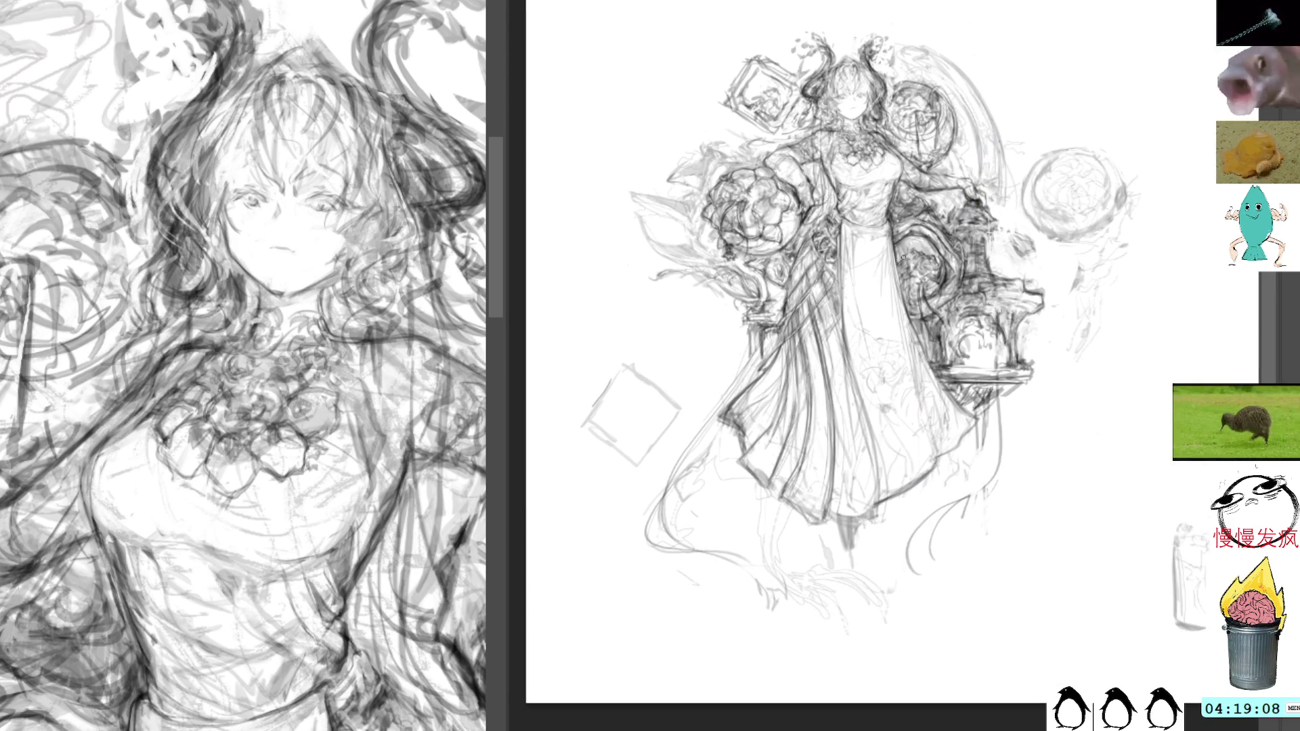
mouse_move(626, 348)
mouse_down()
mouse_move(684, 456)
mouse_move(705, 425)
mouse_up()
key(Delete)
key(ctrl+d)
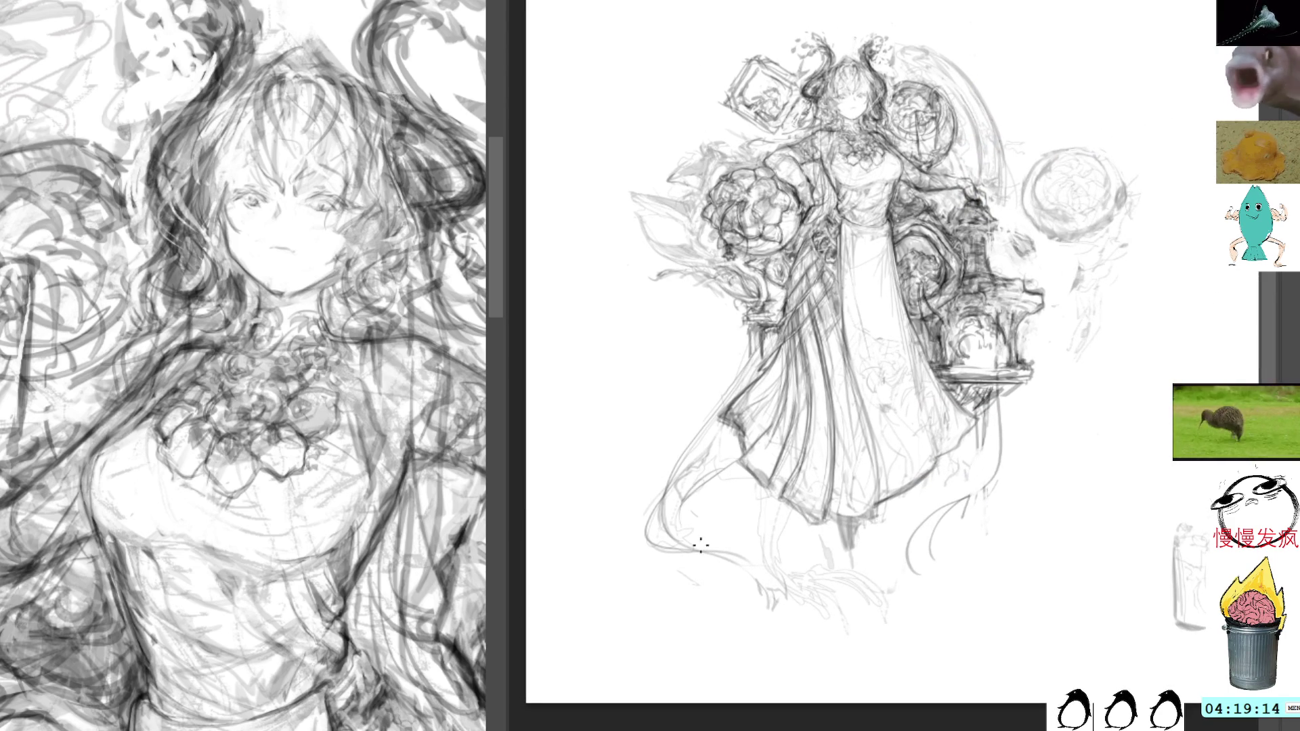
drag(776, 593, 784, 590)
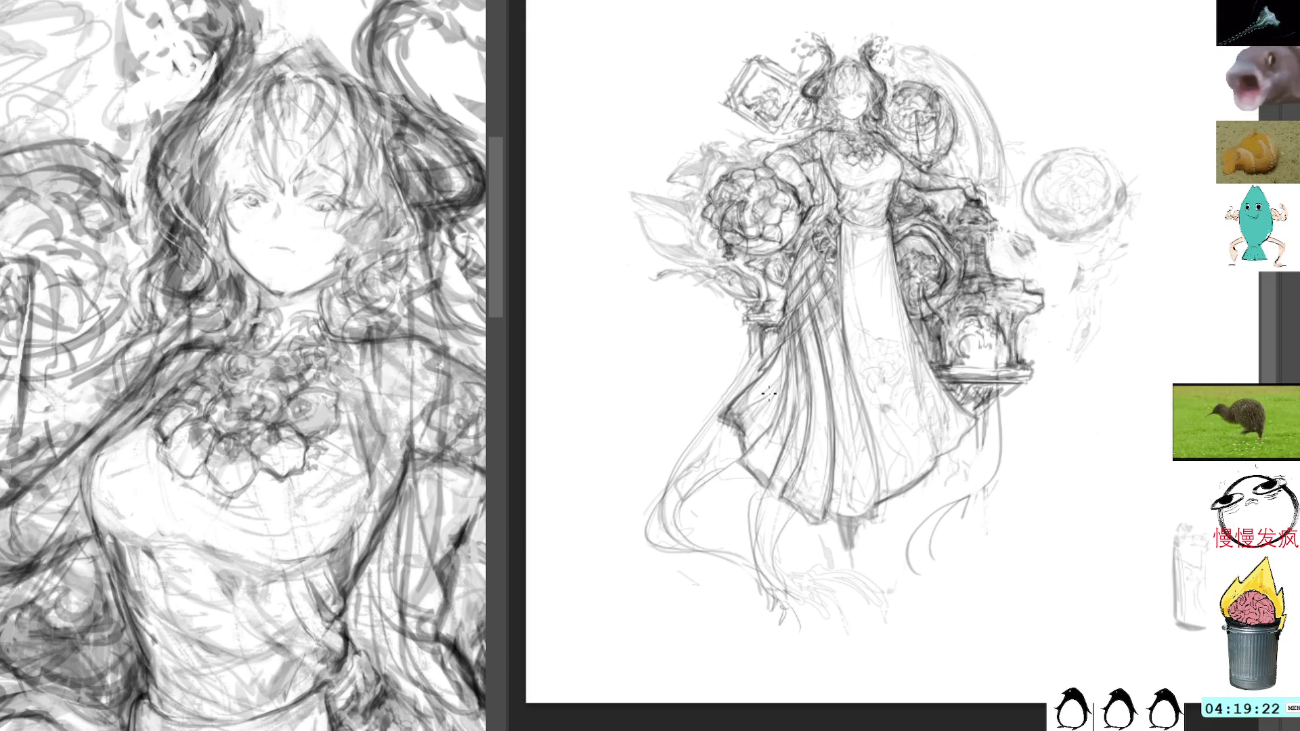
scroll(815, 488, up, 2)
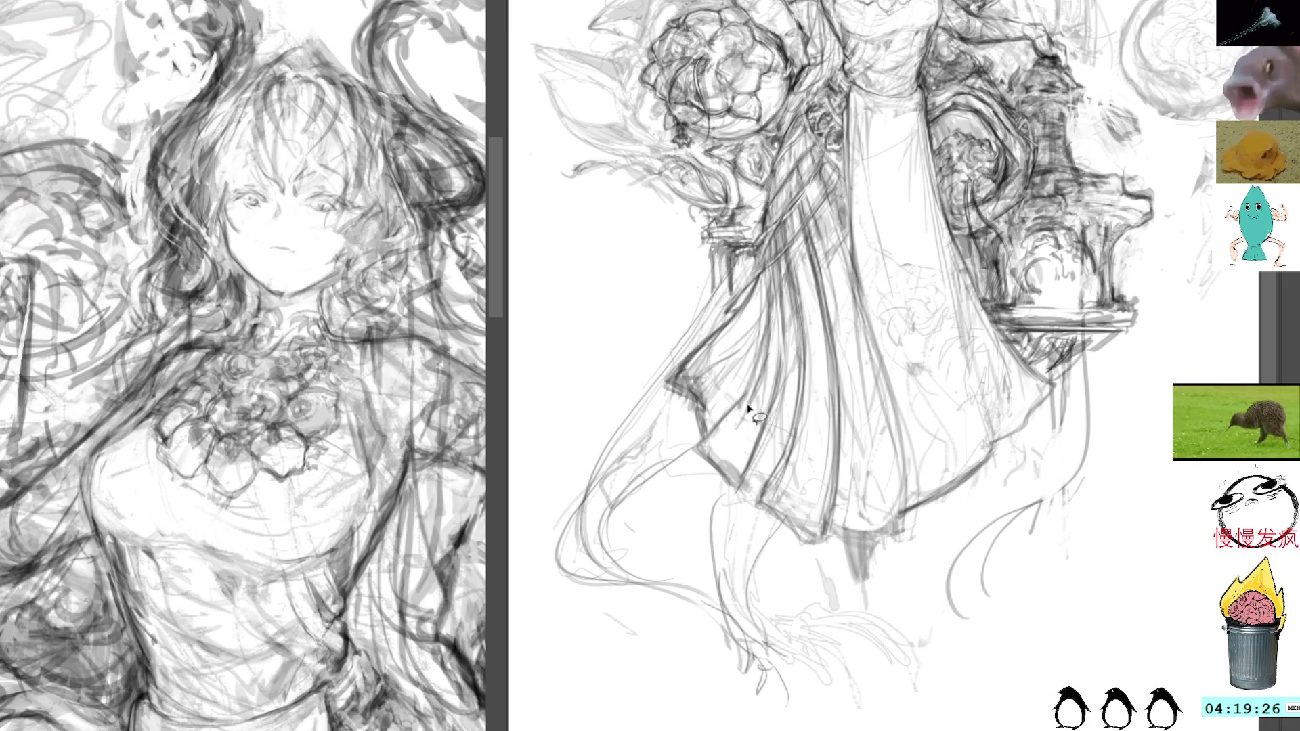
Sketch strokes along the lower hem and darken the skirt hem line
mouse_move(721, 498)
mouse_down()
mouse_move(775, 648)
mouse_move(866, 663)
mouse_move(920, 697)
mouse_move(915, 723)
mouse_up()
mouse_move(914, 670)
mouse_down()
mouse_move(907, 728)
mouse_move(892, 730)
mouse_up()
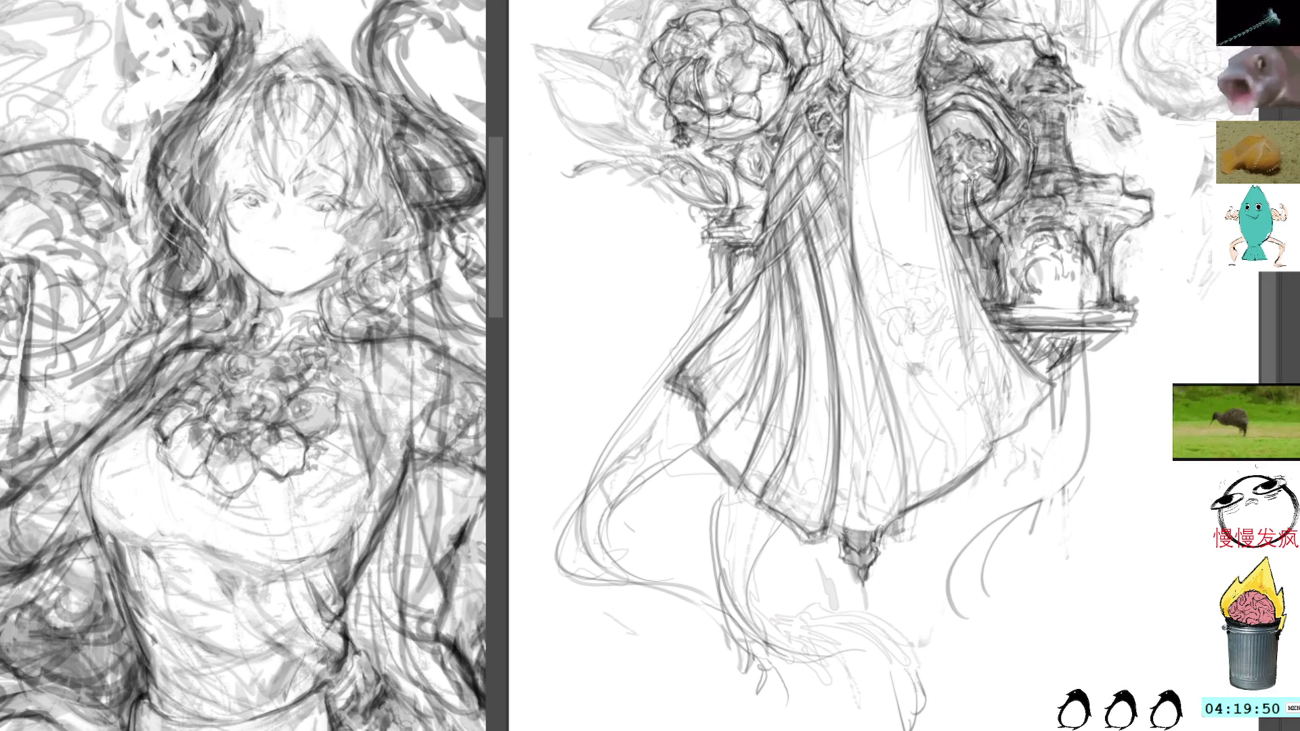
drag(823, 541, 904, 515)
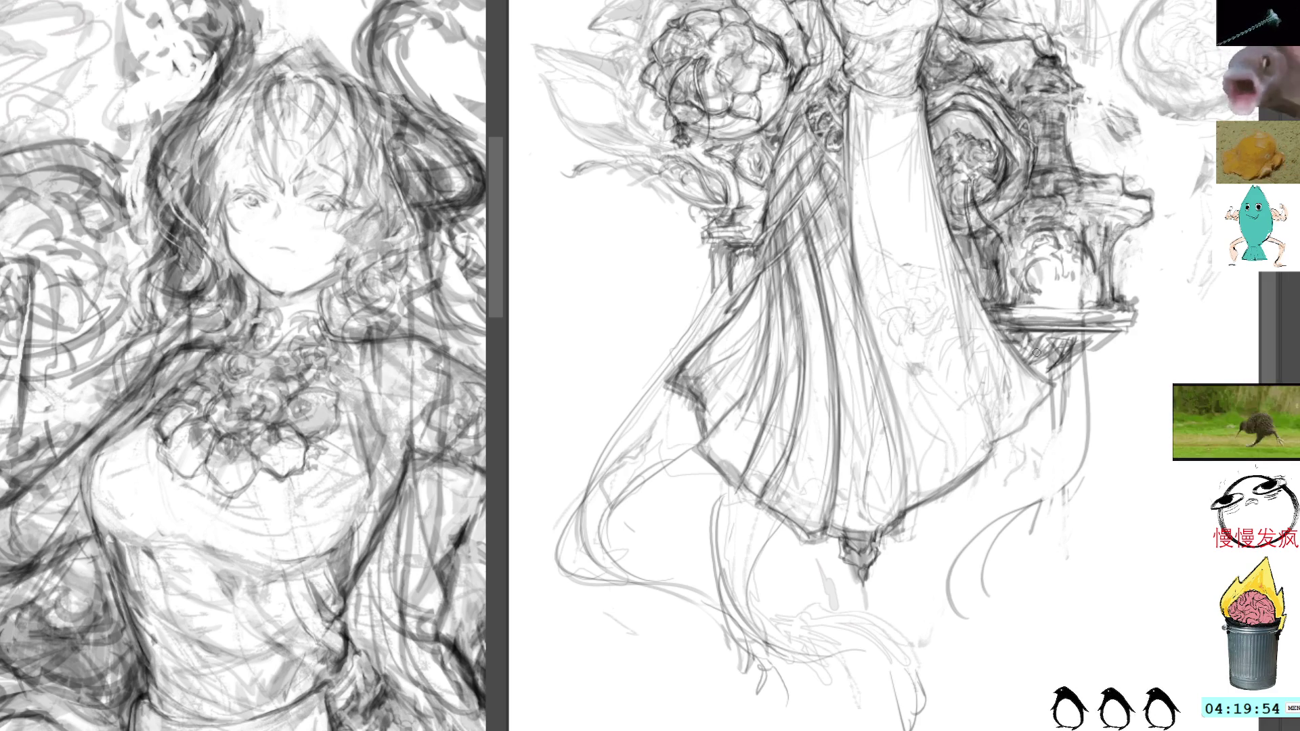
Strengthen the right edge of the skirt with dark lines, undoing the last stroke
drag(941, 220, 1009, 453)
mouse_move(985, 352)
mouse_down()
mouse_move(1012, 453)
mouse_move(989, 462)
mouse_up()
drag(976, 378, 998, 453)
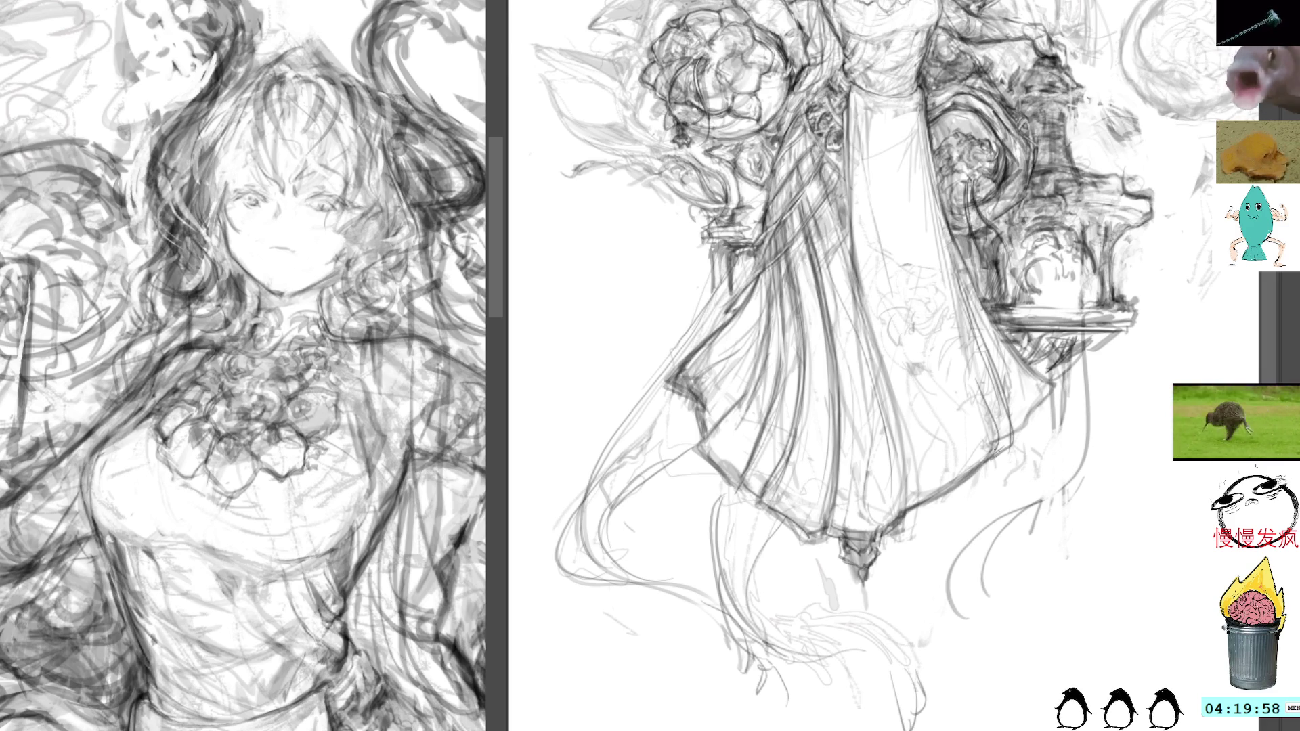
drag(958, 288, 996, 450)
drag(961, 319, 998, 452)
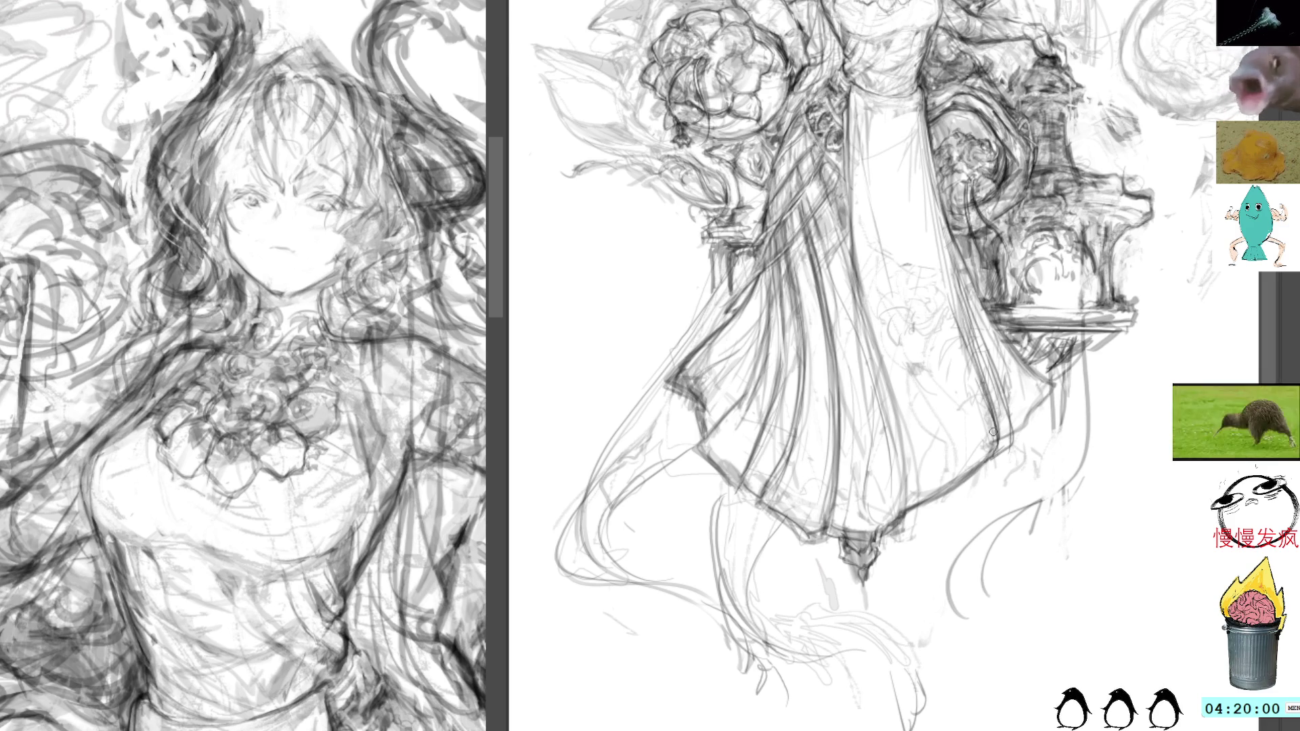
key(ctrl+z)
key(ctrl+z)
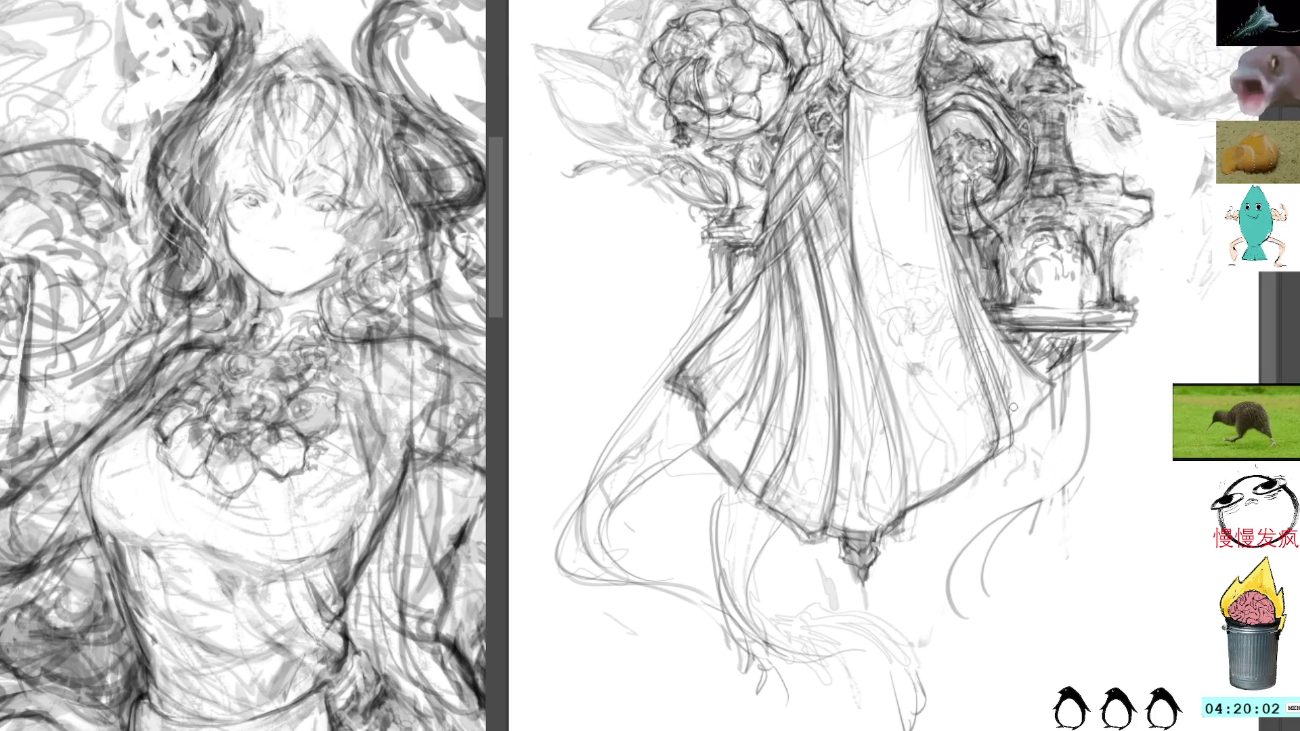
Close the split overview so the close-up of the girl's upper body fills the screen
drag(1069, 215, 1045, 491)
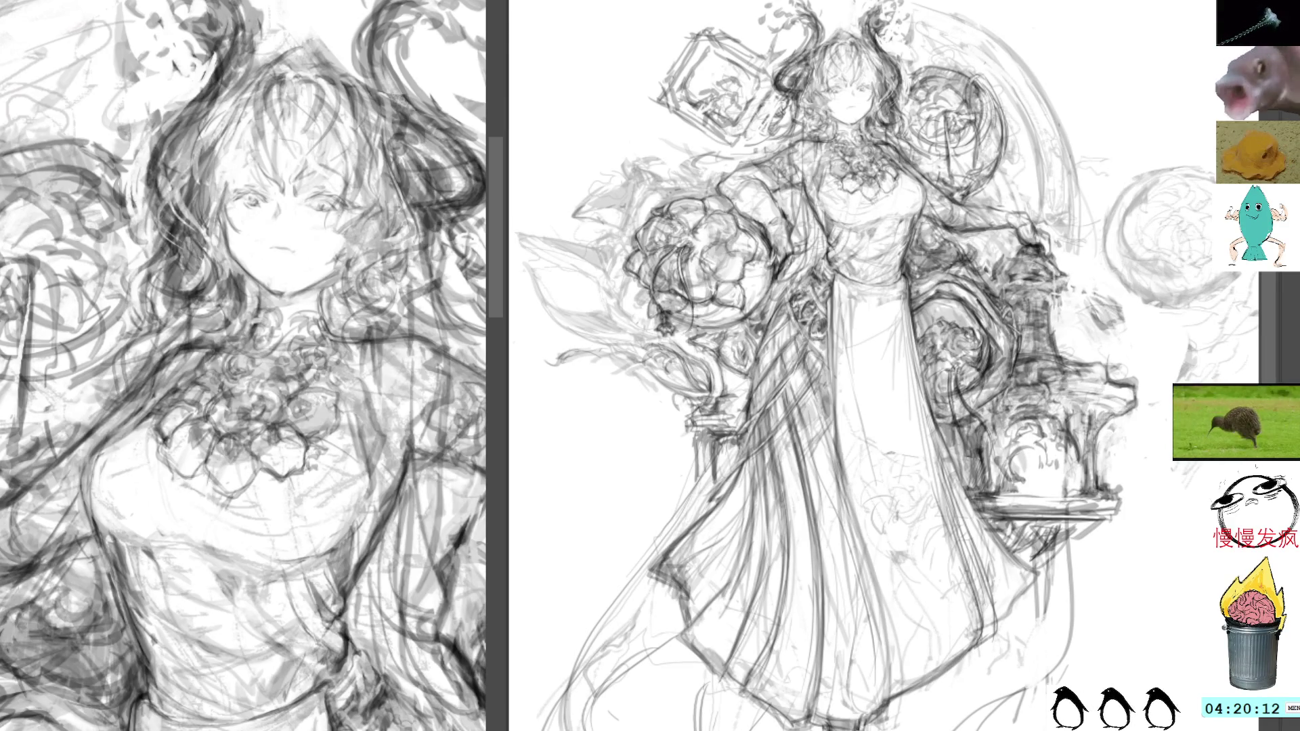
scroll(874, 366, up, 5)
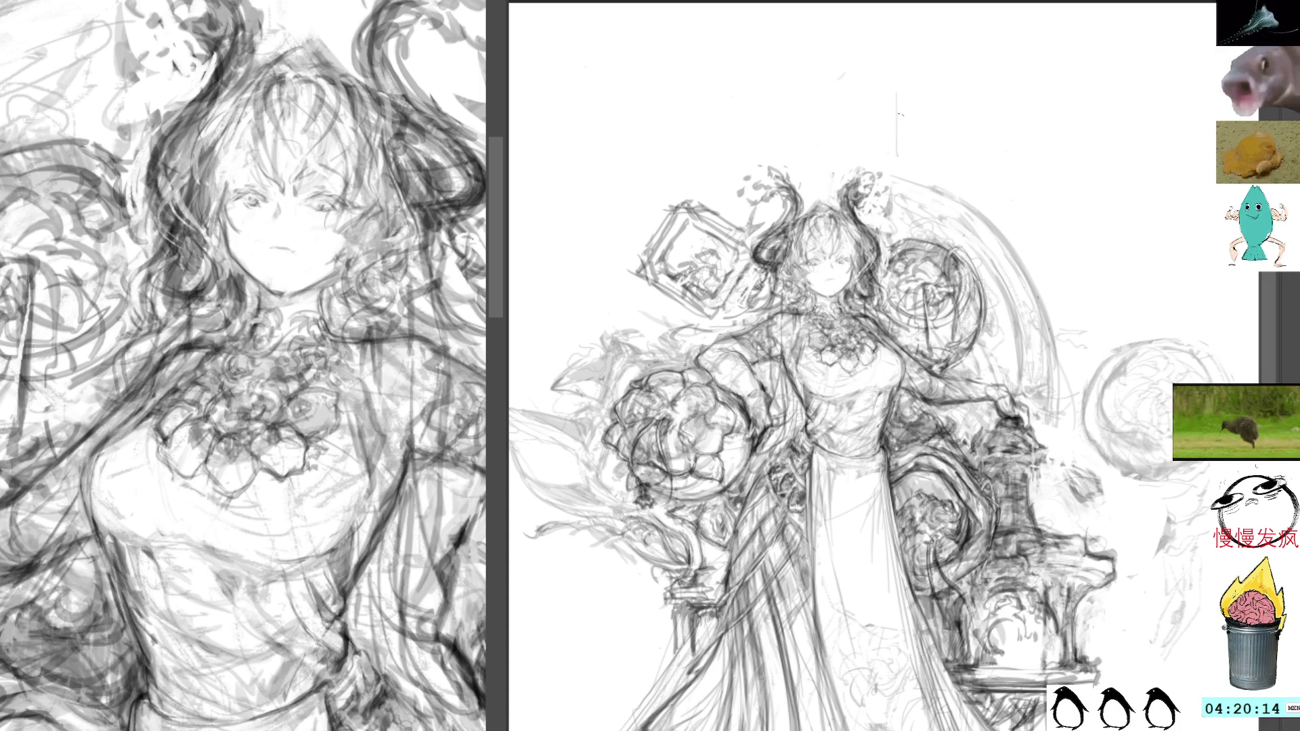
scroll(1100, 127, down, 4)
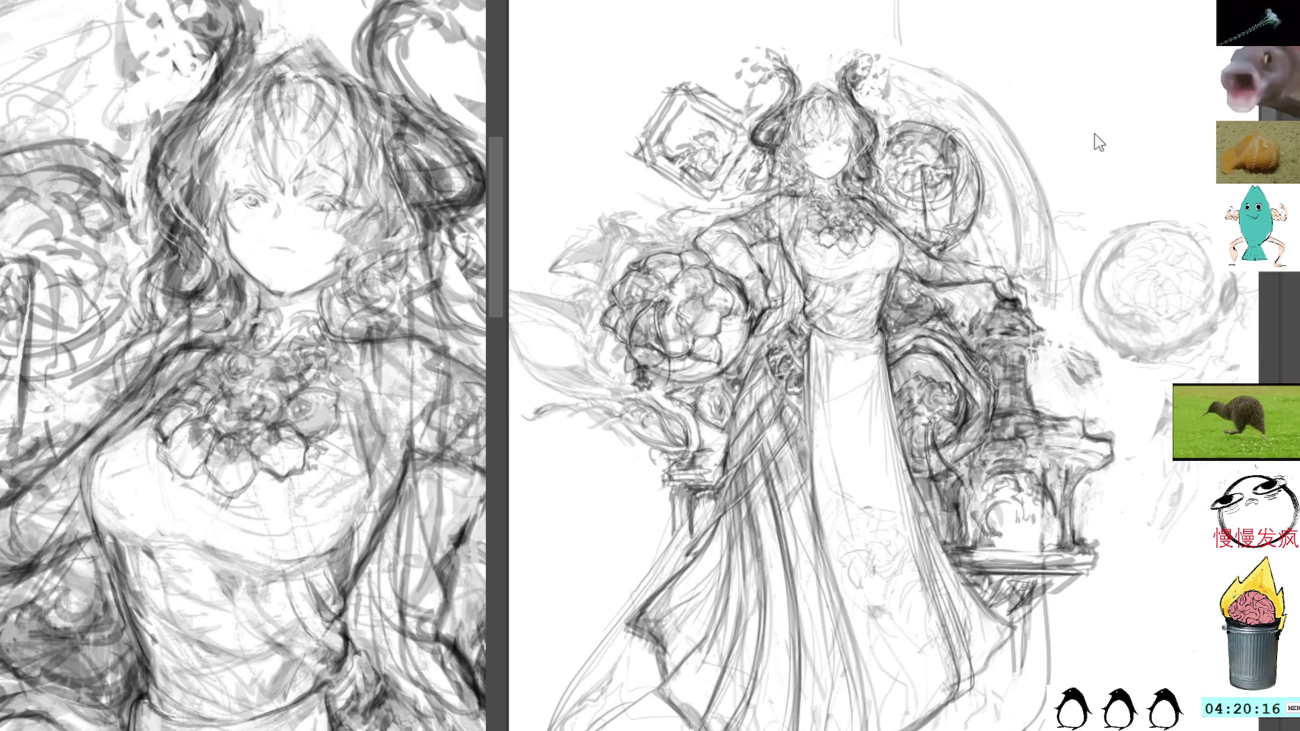
key(ctrl+w)
scroll(859, 188, up, 5)
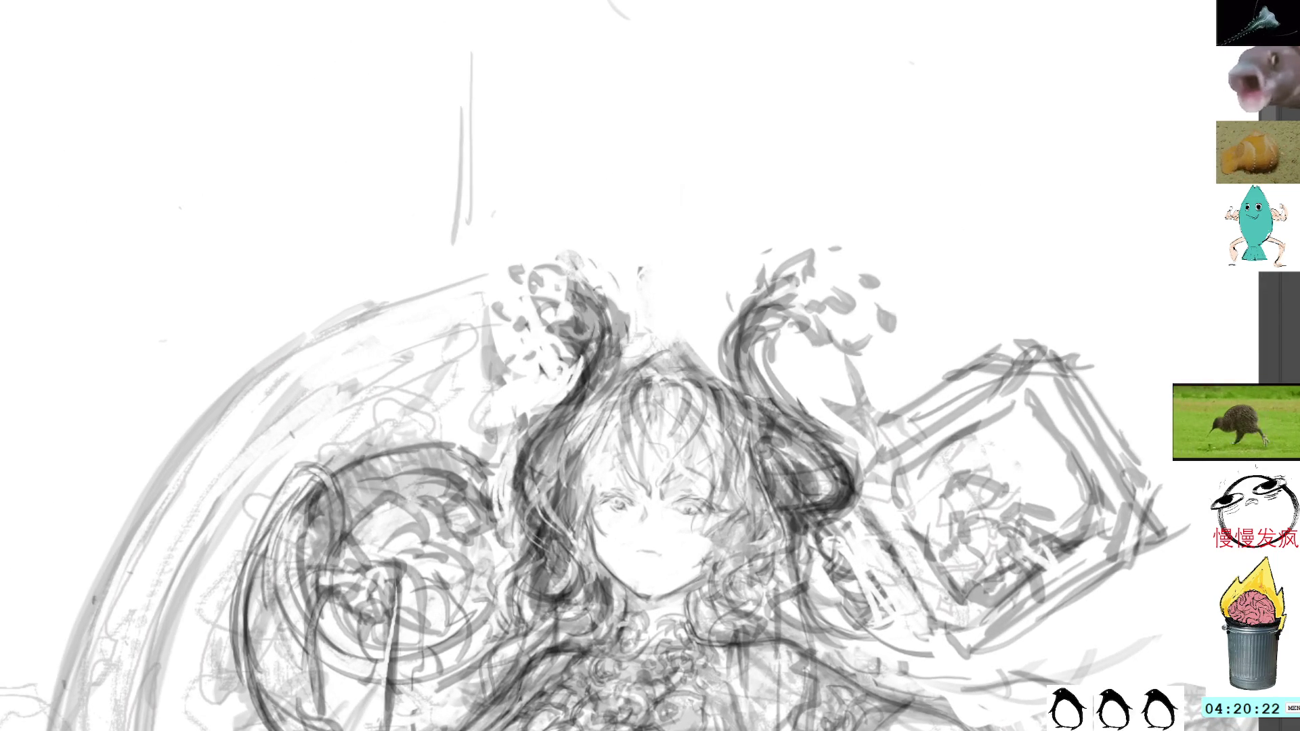
Draw a long vertical line above the head, then erase its upper part
drag(472, 2, 473, 250)
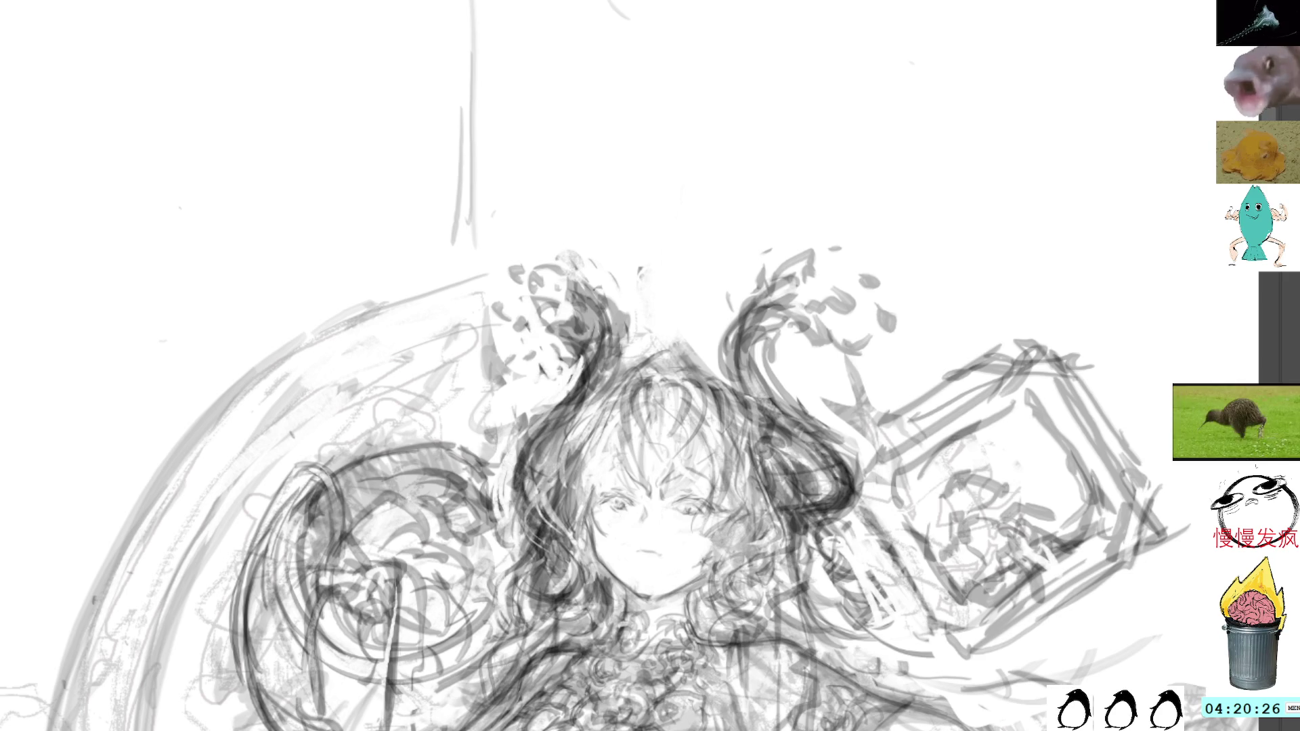
alt+click(592, 180)
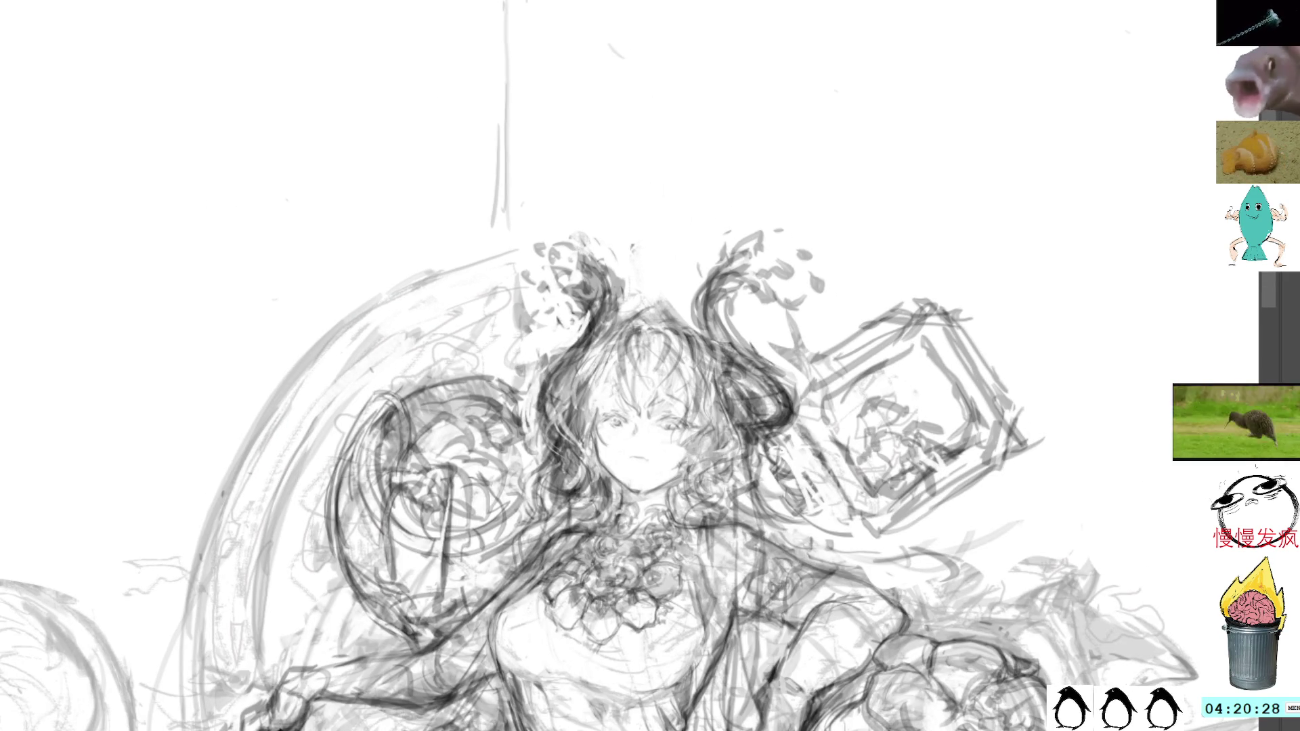
drag(644, 102, 664, 153)
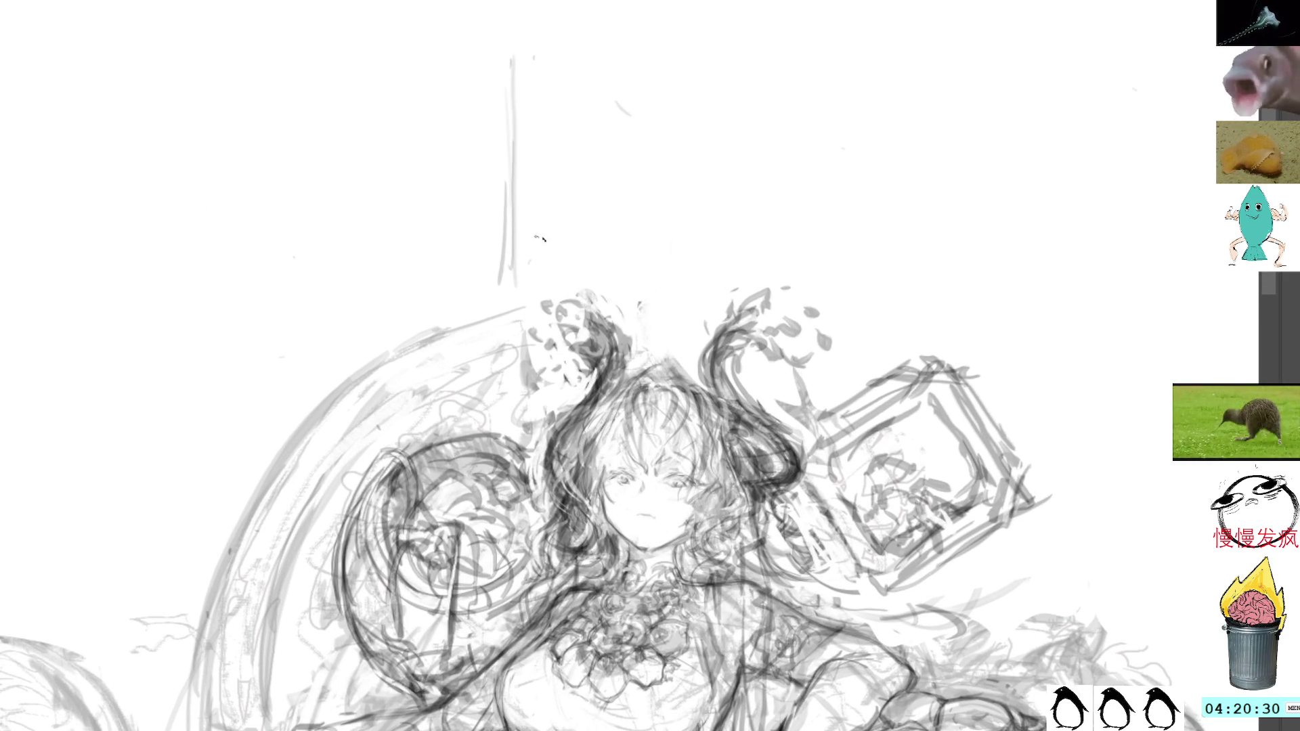
drag(494, 218, 495, 301)
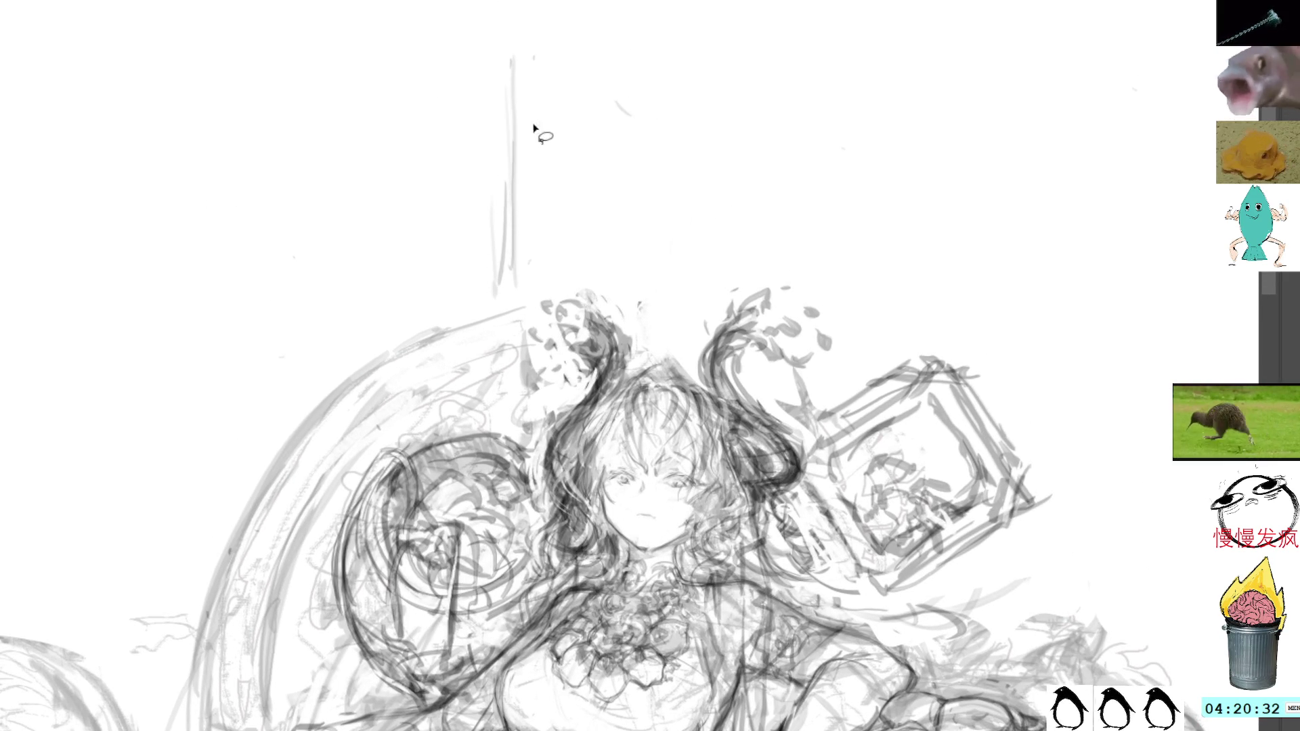
drag(517, 34, 517, 157)
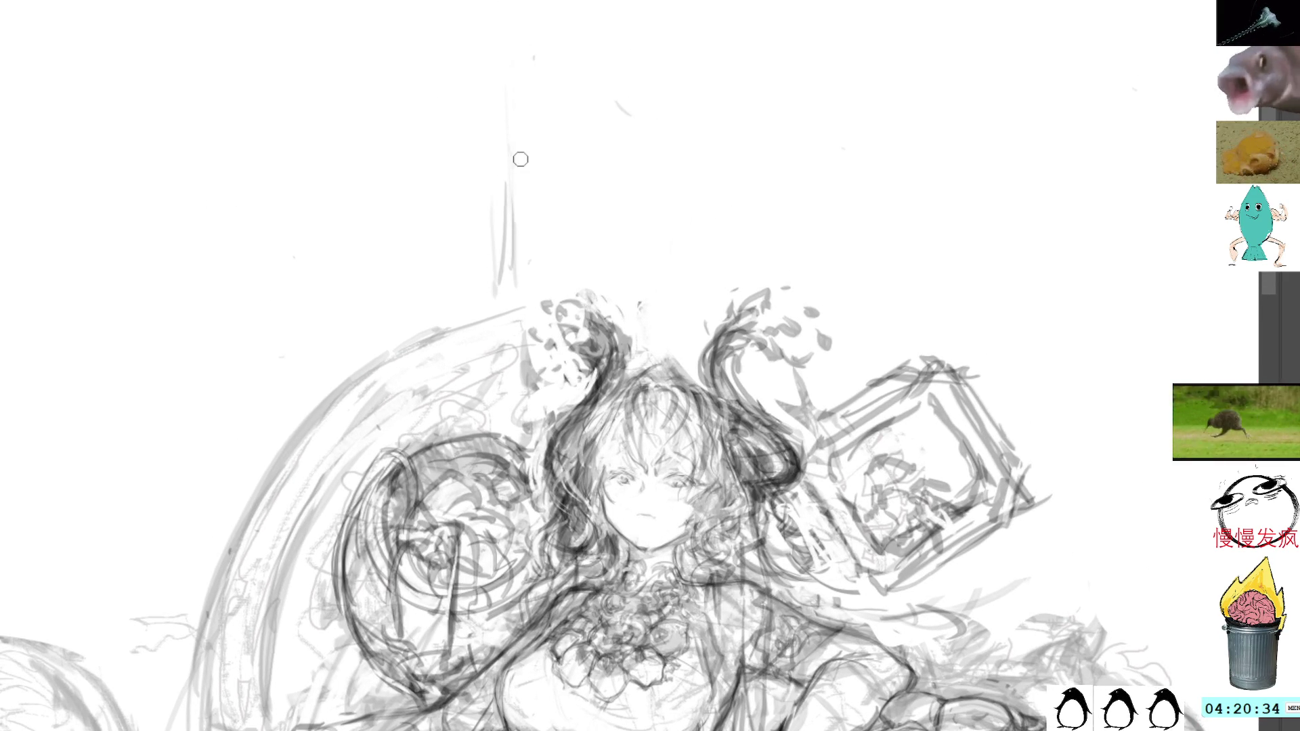
Add dark marks around the splash near the left horn and darken the horn's top
drag(523, 315, 540, 353)
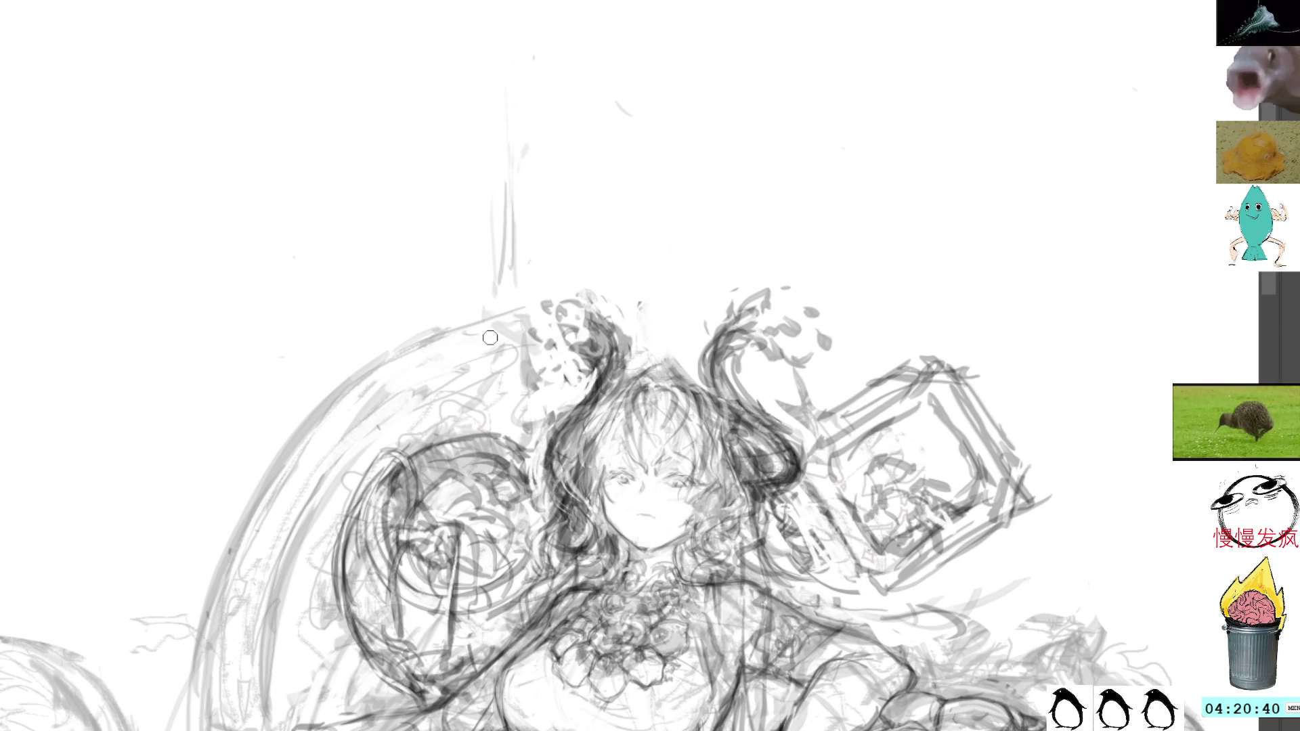
mouse_move(496, 332)
mouse_down()
mouse_move(537, 369)
mouse_move(535, 395)
mouse_up()
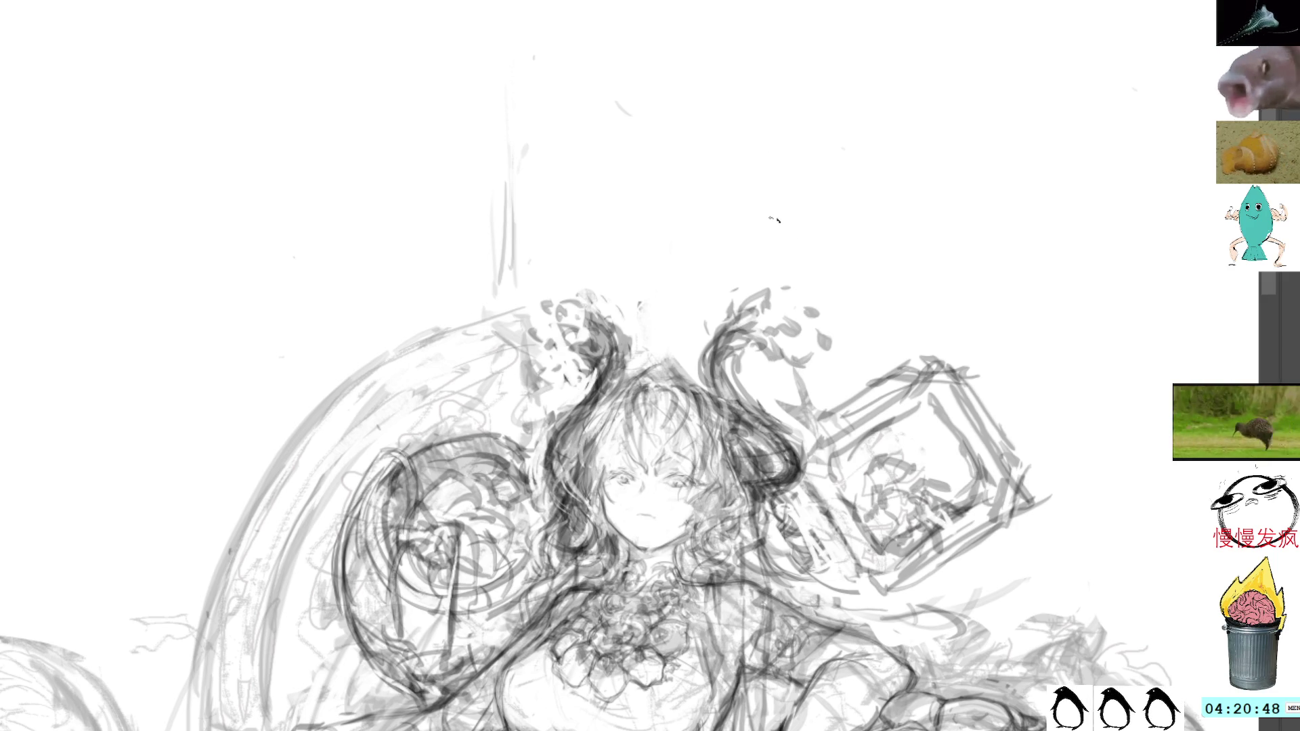
mouse_move(518, 309)
mouse_down()
mouse_move(536, 342)
mouse_move(532, 324)
mouse_move(491, 308)
mouse_move(525, 295)
mouse_move(518, 286)
mouse_up()
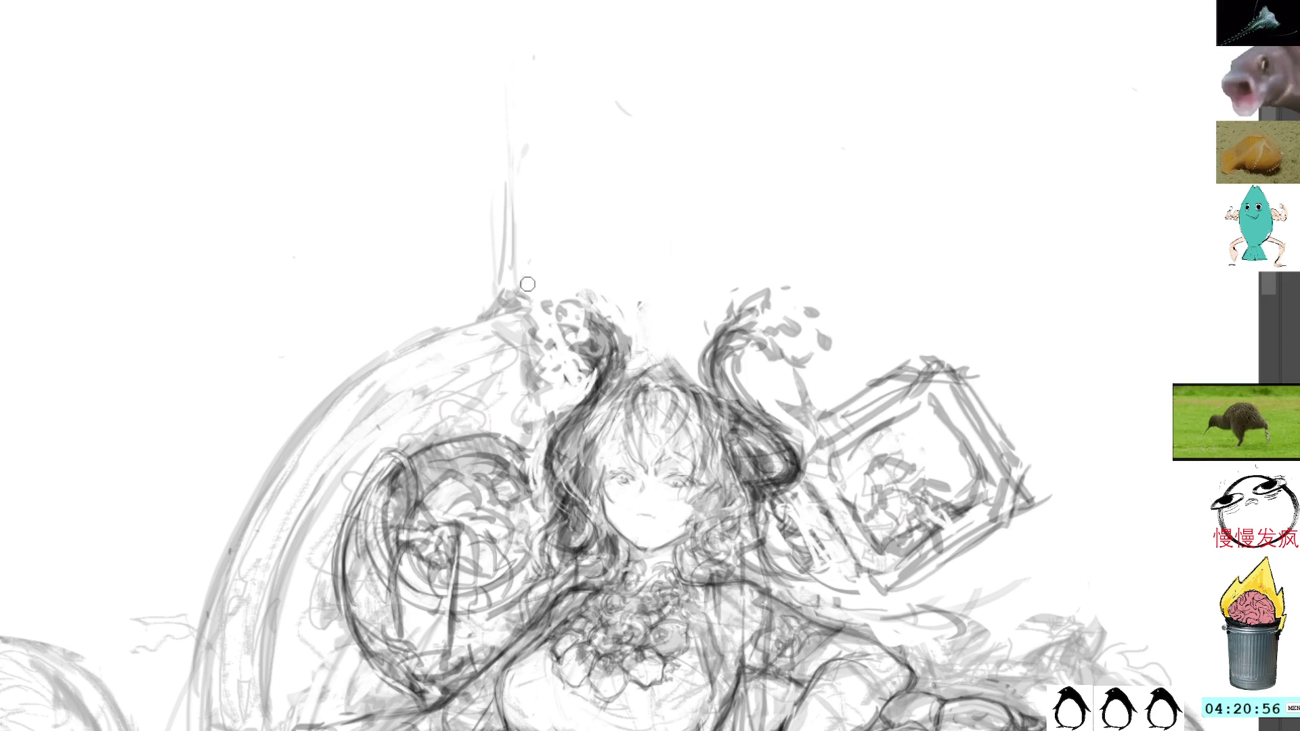
drag(523, 299, 531, 312)
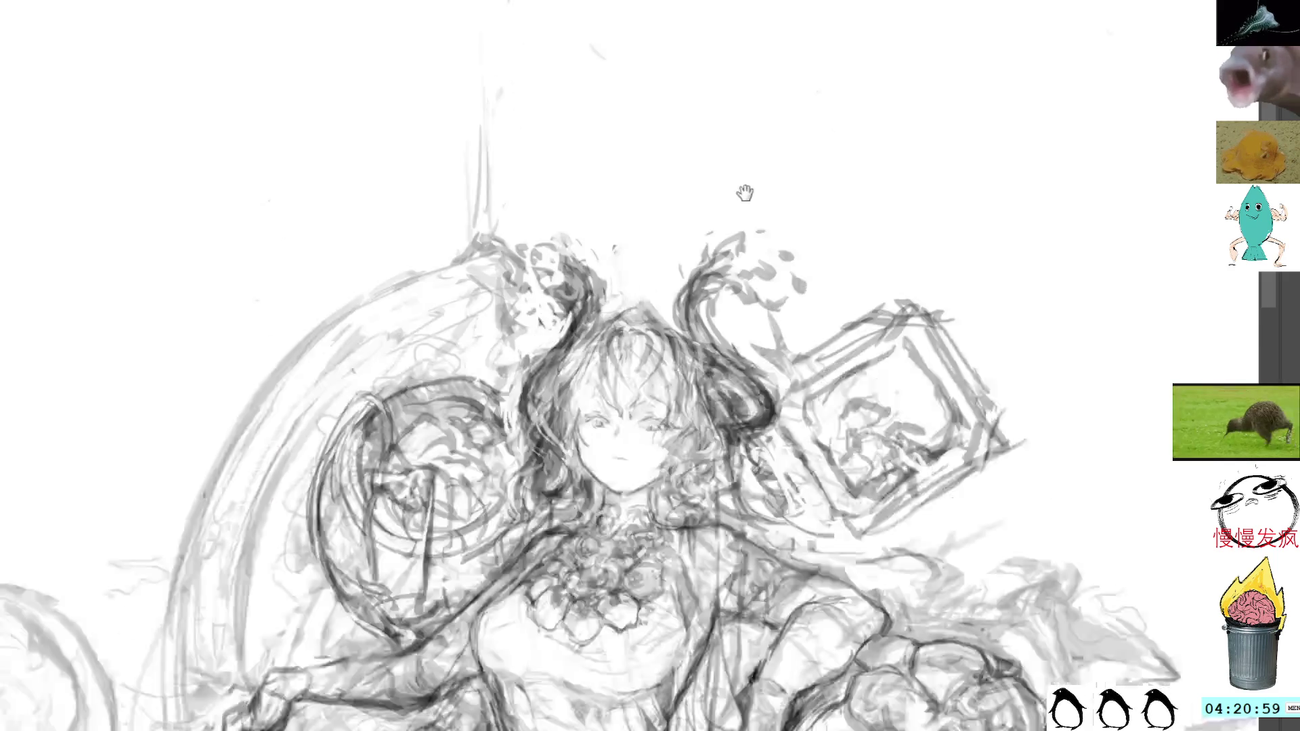
Add short dark strokes around the framed box
mouse_move(778, 264)
mouse_down()
mouse_move(751, 223)
mouse_move(768, 202)
mouse_up()
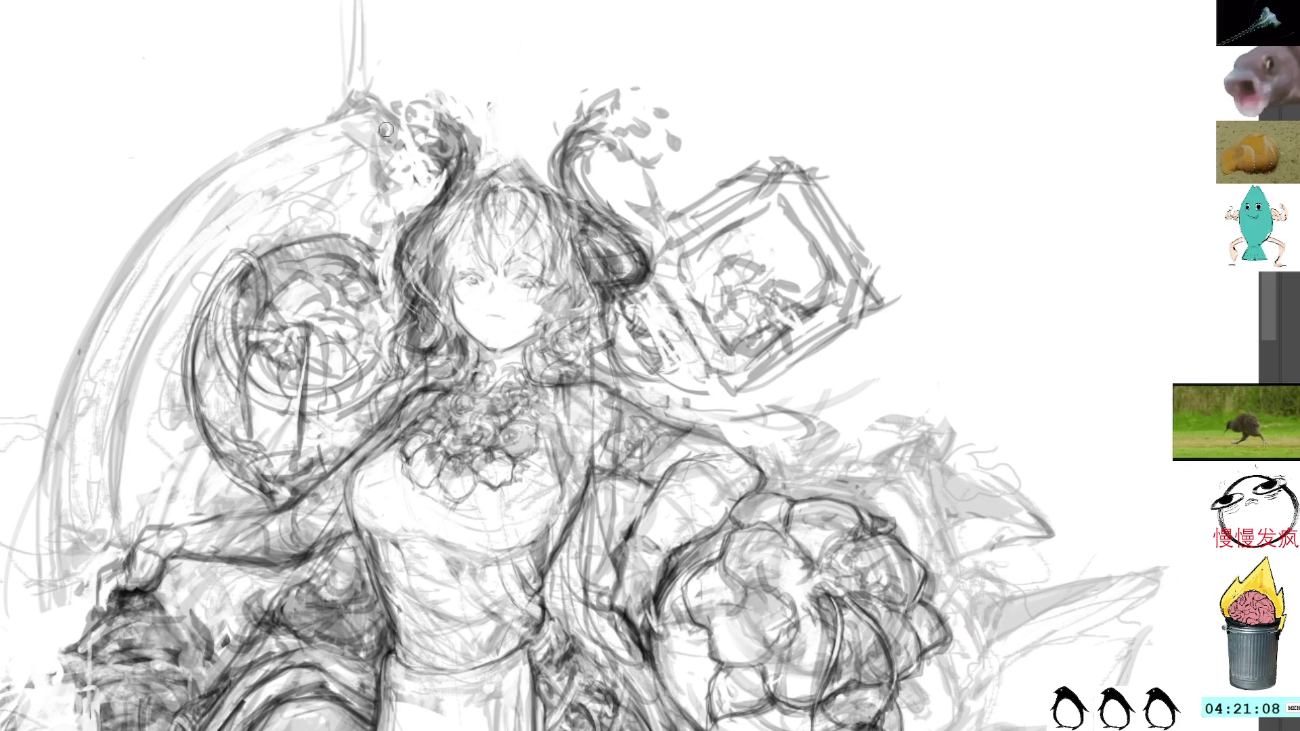
drag(779, 268, 779, 276)
mouse_move(701, 287)
mouse_down()
mouse_move(690, 258)
mouse_move(682, 281)
mouse_up()
drag(725, 274, 709, 291)
scroll(687, 258, up, 5)
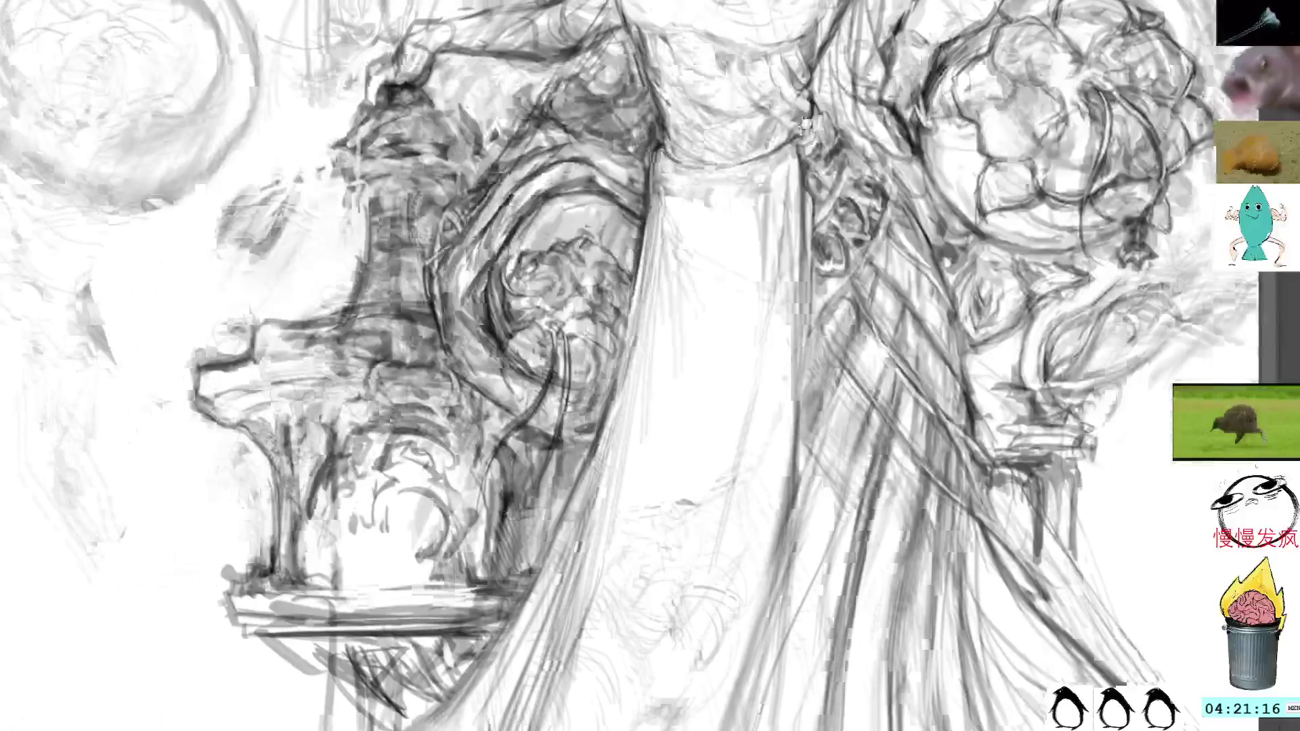
Darken the pedestal's base and column with pencil strokes, then lasso the strip below the capital
drag(806, 125, 828, 160)
mouse_move(616, 302)
mouse_down()
mouse_move(606, 317)
mouse_move(629, 306)
mouse_move(626, 276)
mouse_up()
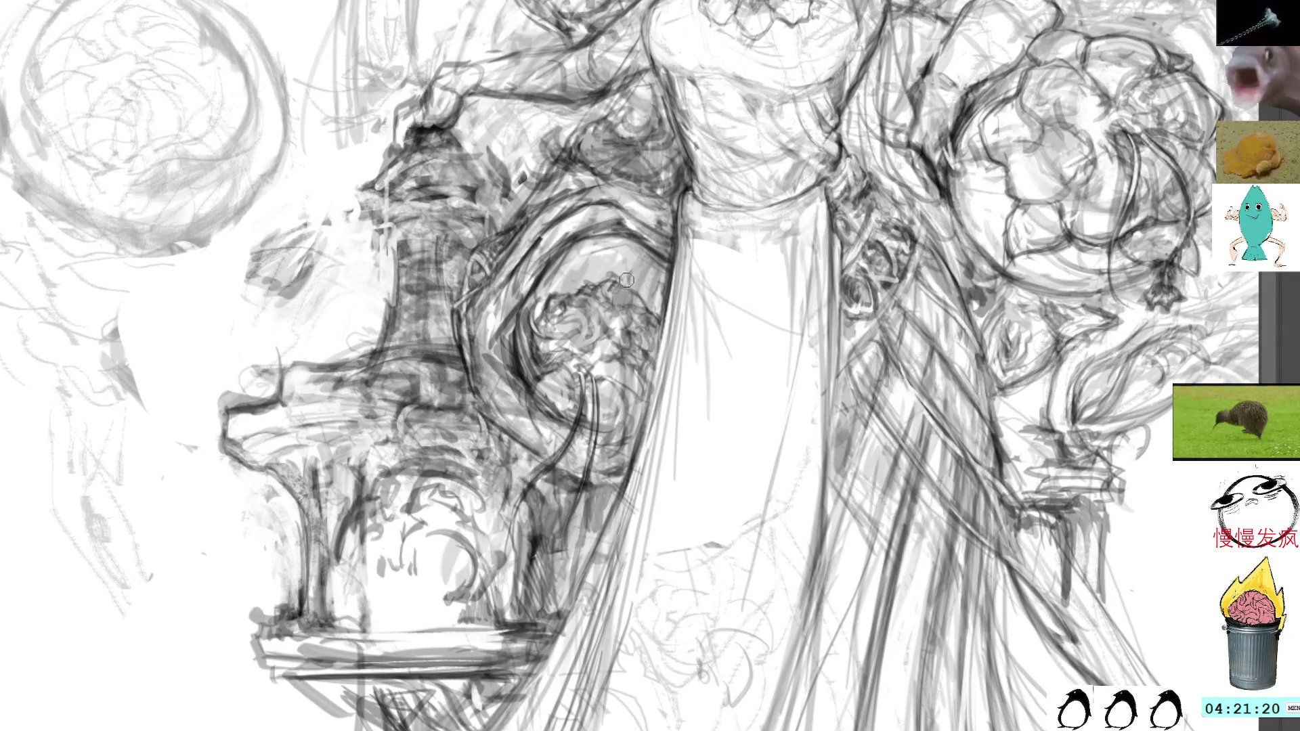
mouse_move(377, 586)
mouse_down()
mouse_move(369, 606)
mouse_move(406, 613)
mouse_move(410, 576)
mouse_move(436, 589)
mouse_move(433, 618)
mouse_move(454, 621)
mouse_move(393, 623)
mouse_move(413, 633)
mouse_up()
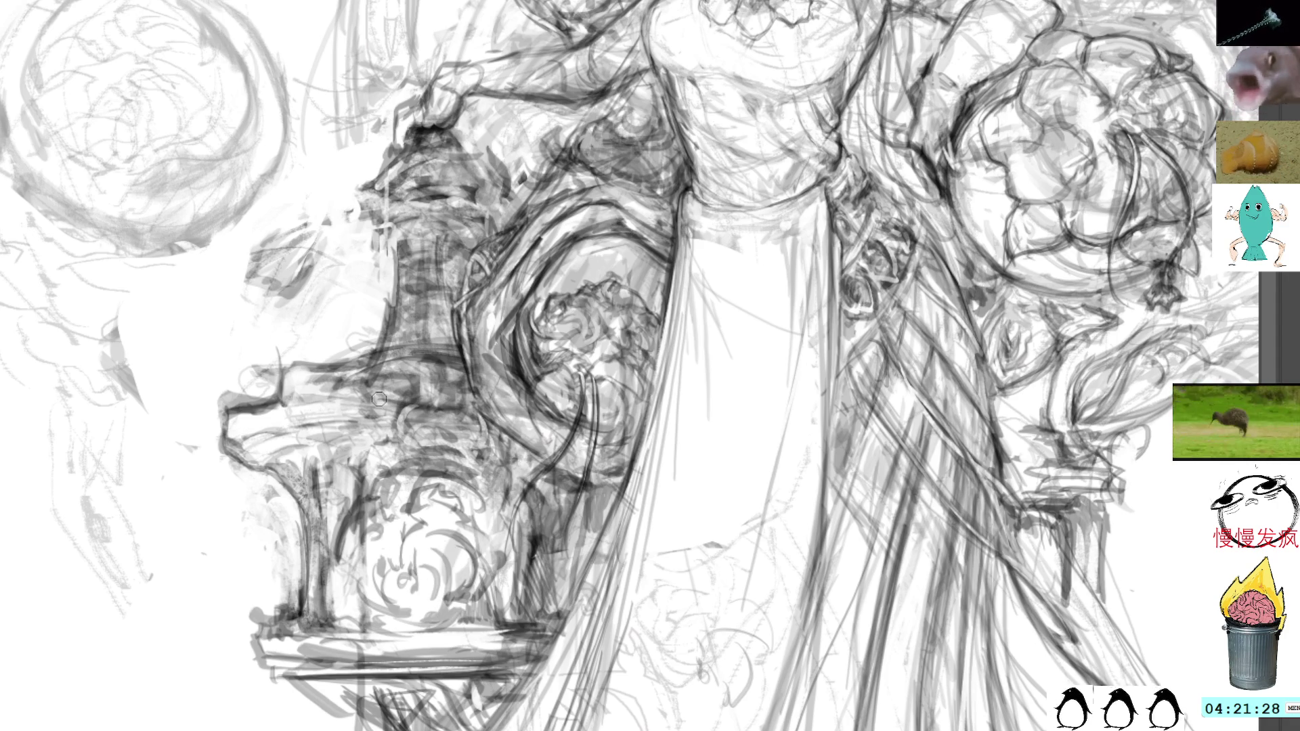
mouse_move(389, 459)
mouse_down()
mouse_move(369, 477)
mouse_move(358, 603)
mouse_move(363, 501)
mouse_move(356, 627)
mouse_up()
key(ctrl+z)
key(ctrl+z)
mouse_move(349, 559)
mouse_down()
mouse_move(347, 626)
mouse_move(374, 622)
mouse_move(631, 322)
mouse_up()
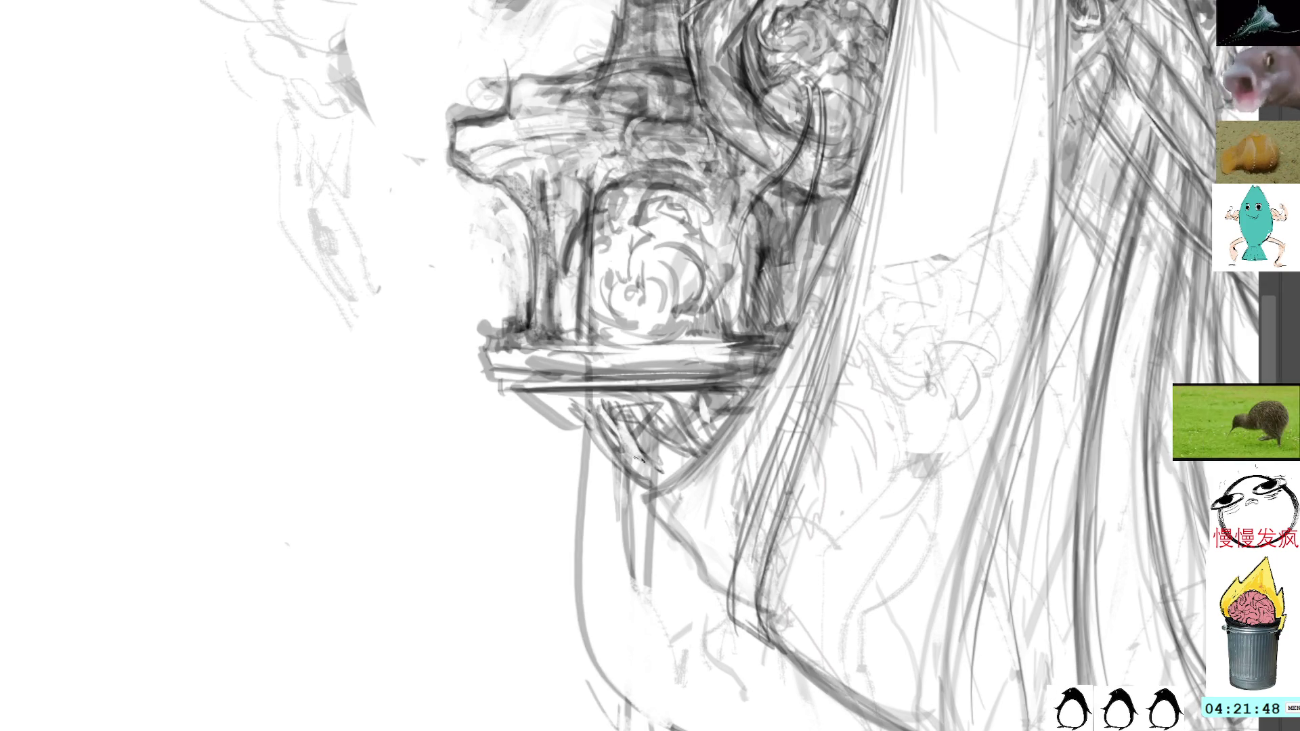
mouse_move(583, 421)
mouse_down()
mouse_move(560, 516)
mouse_move(591, 455)
mouse_move(580, 624)
mouse_move(591, 551)
mouse_up()
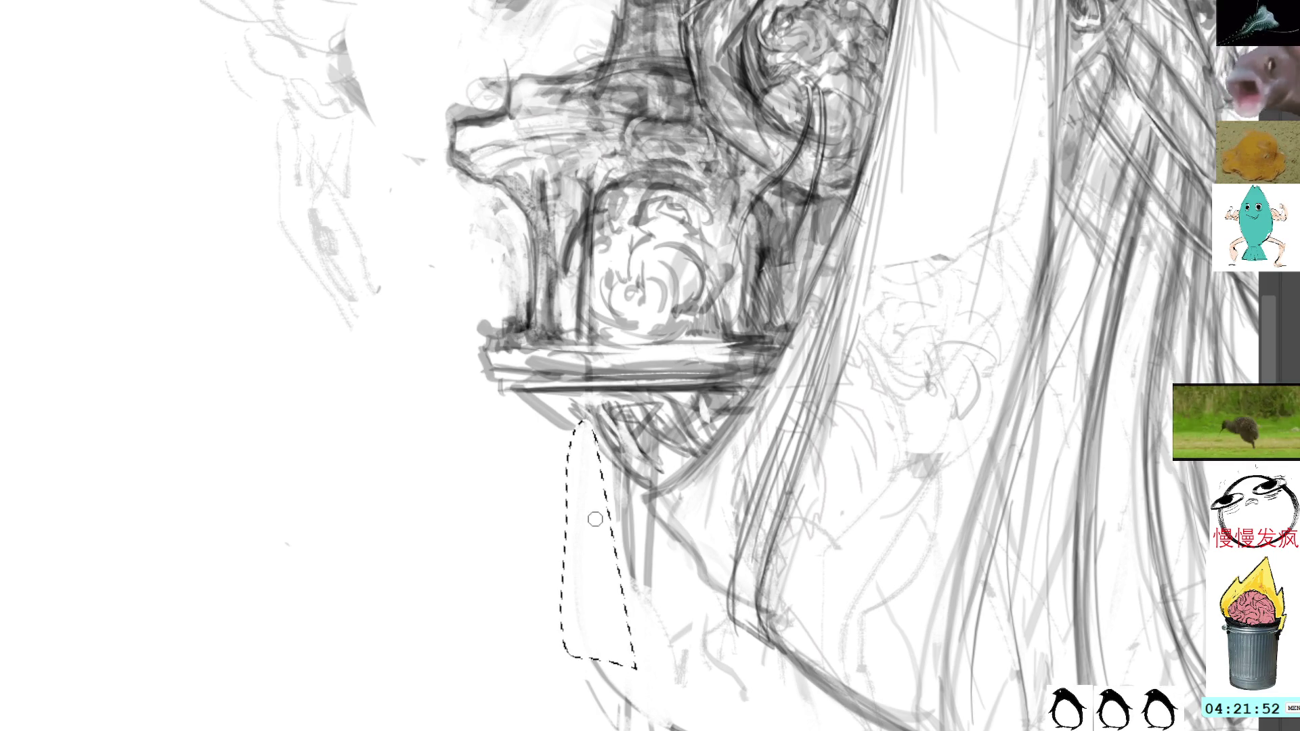
Clear the dark strokes inside the selected strip beneath the pedestal's capital
key(ctrl+shift+a)
scroll(674, 438, down, 3)
scroll(674, 438, up, 5)
drag(800, 304, 760, 329)
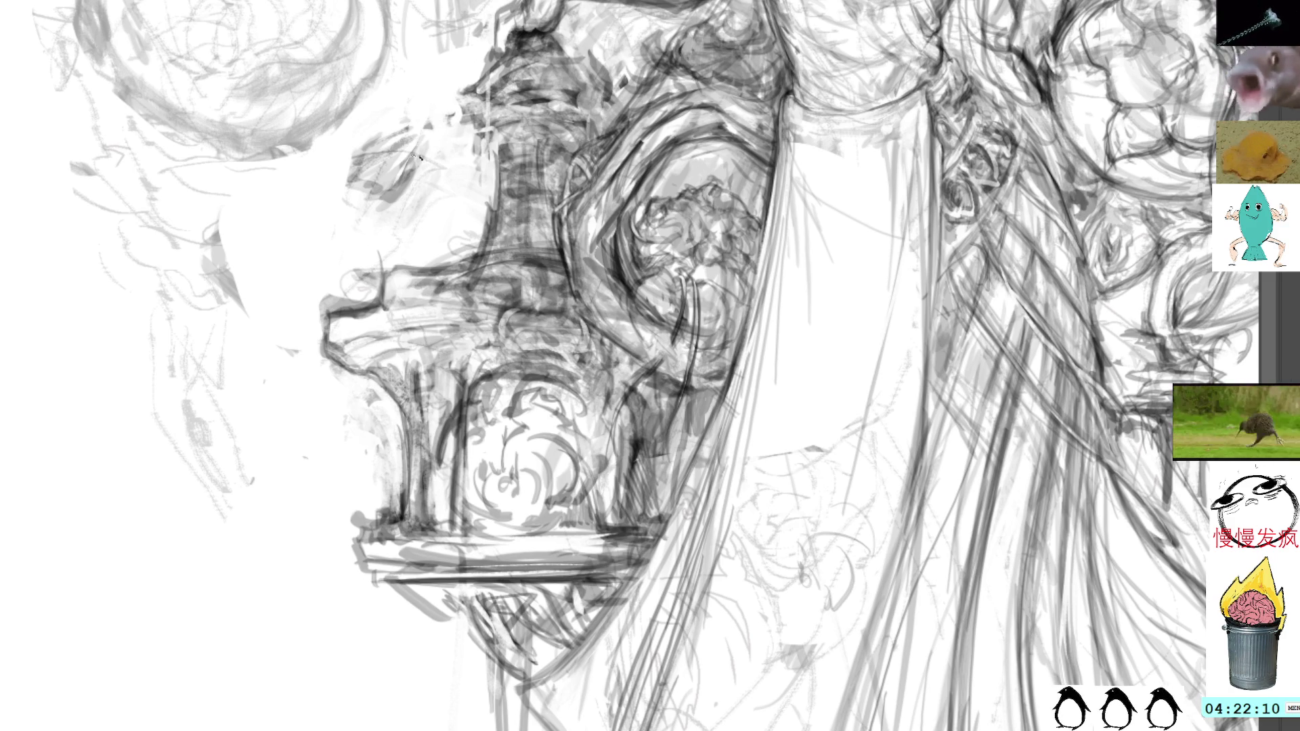
Lighten the lantern top and add thin lines along the platform's bottom edge
mouse_move(390, 264)
mouse_down()
mouse_move(424, 279)
mouse_move(393, 279)
mouse_move(437, 276)
mouse_up()
drag(467, 577, 612, 587)
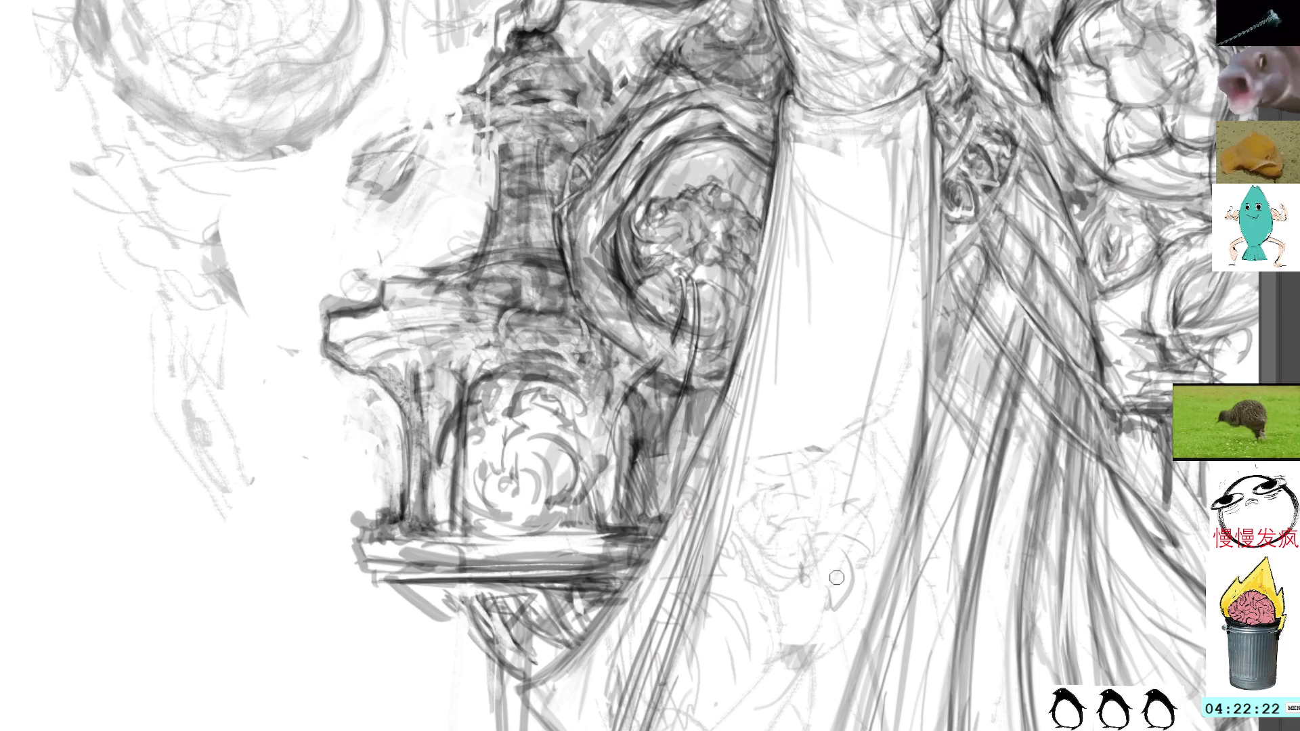
scroll(931, 285, down, 5)
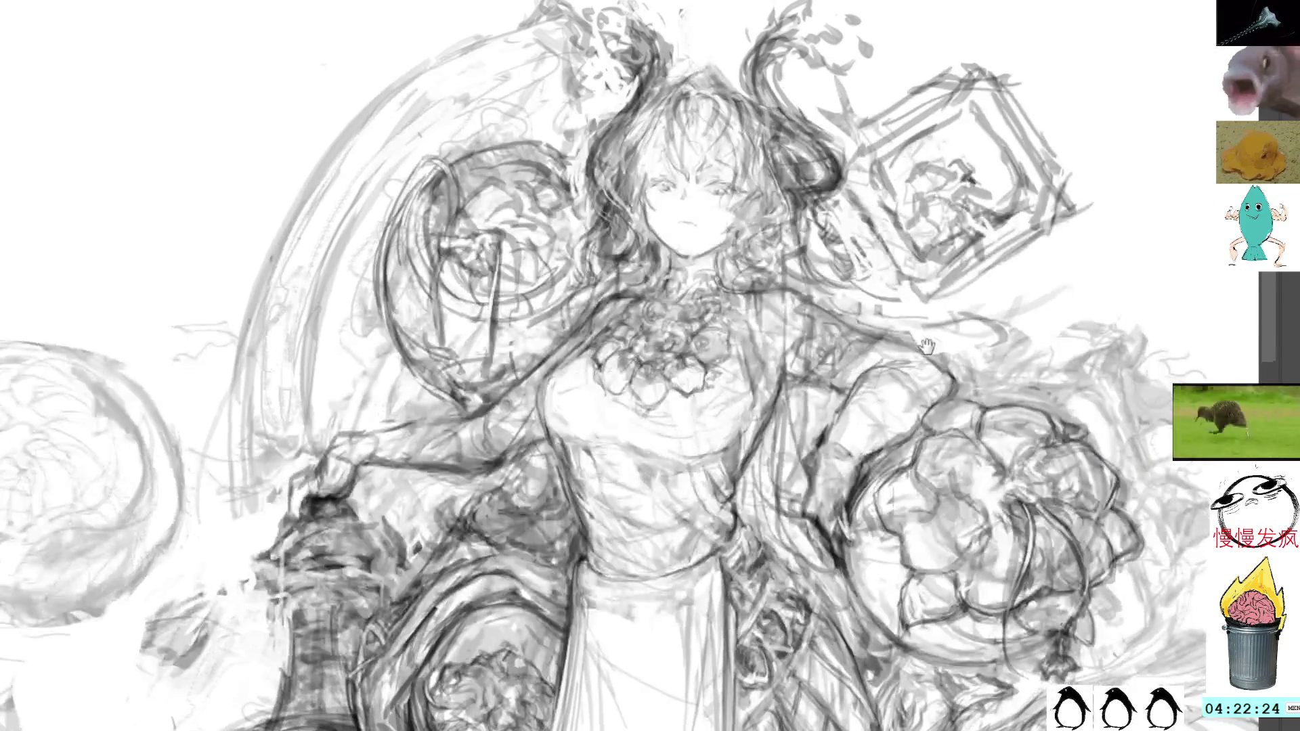
Recenter on the whole figure and draw a thin diagonal stroke below the framed box
mouse_move(1057, 8)
mouse_down()
mouse_move(910, 233)
mouse_move(912, 185)
mouse_up()
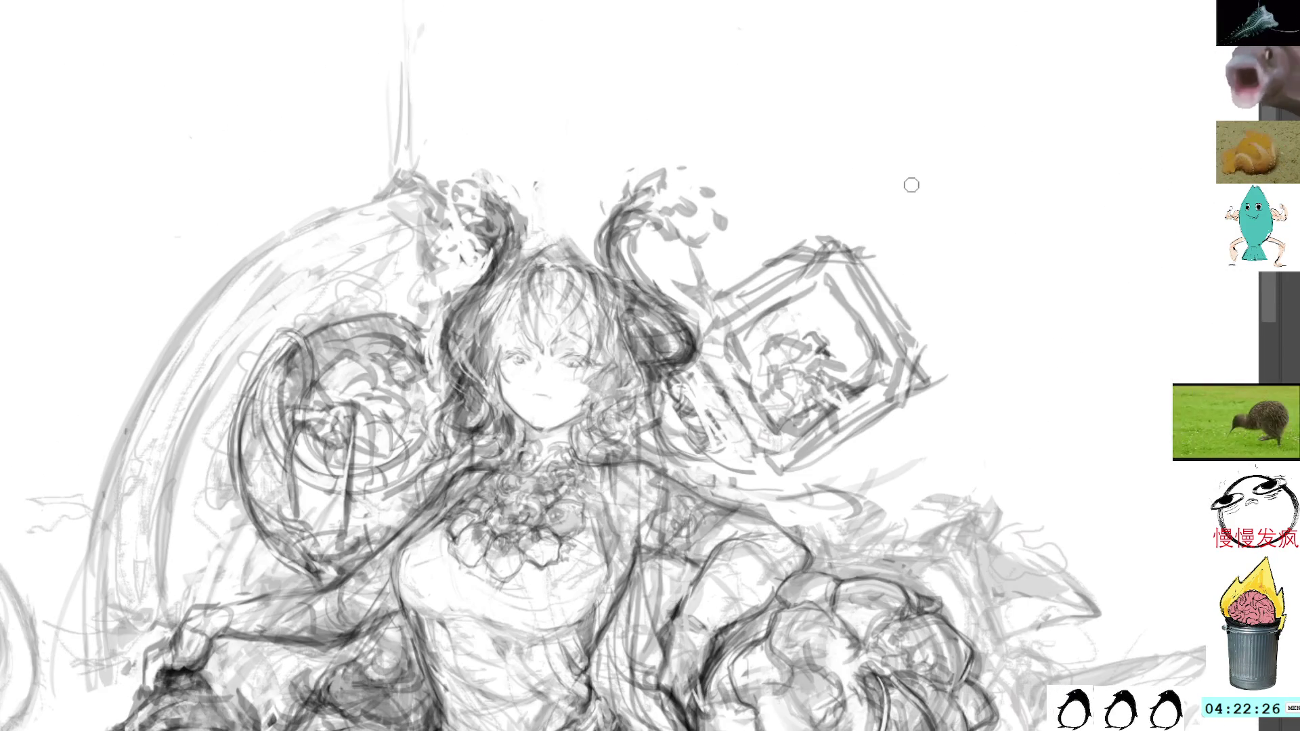
mouse_move(542, 137)
mouse_down()
mouse_move(805, 57)
mouse_move(822, 69)
mouse_up()
drag(969, 144, 674, 139)
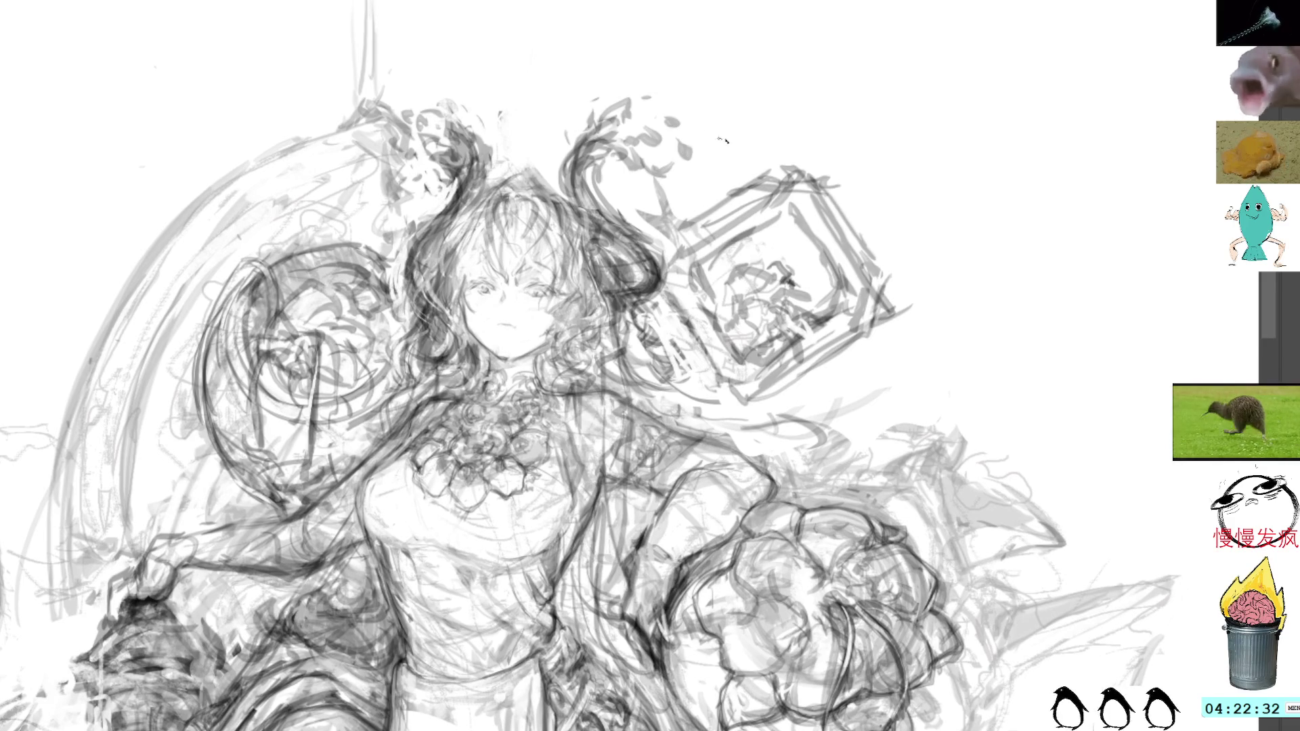
drag(784, 383, 850, 460)
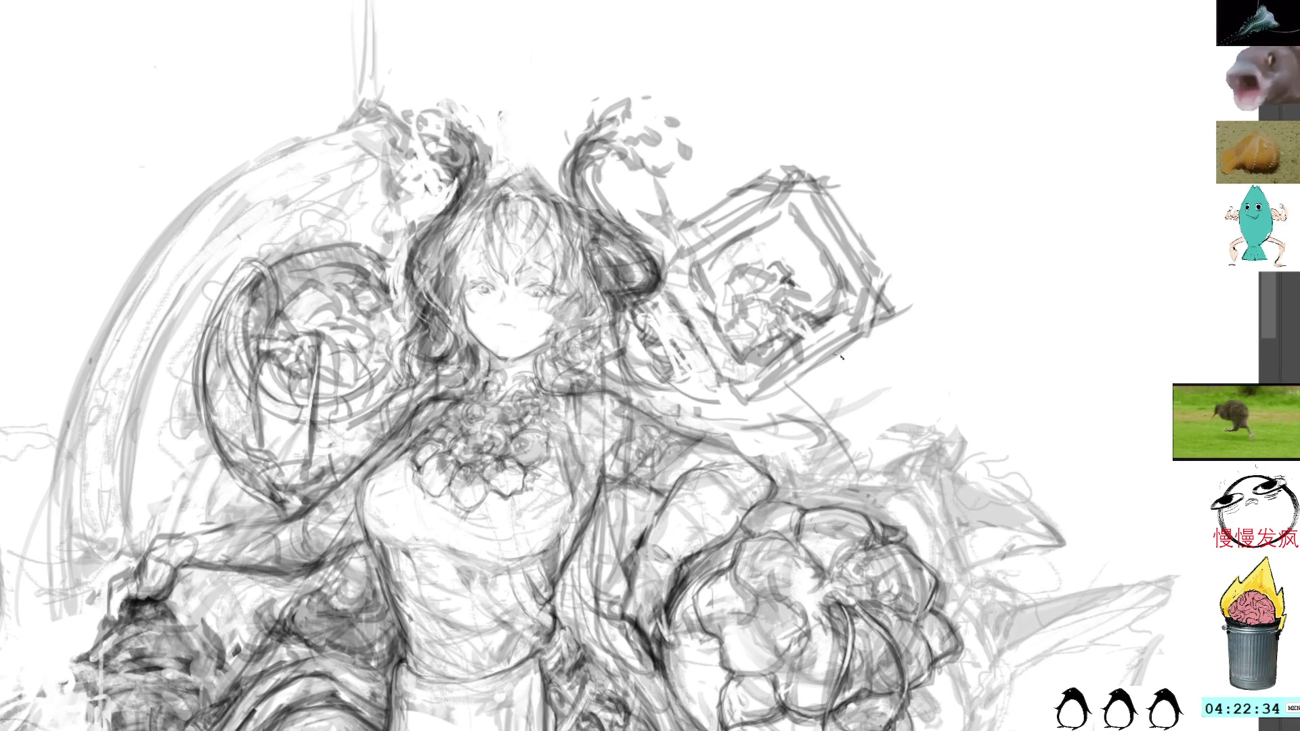